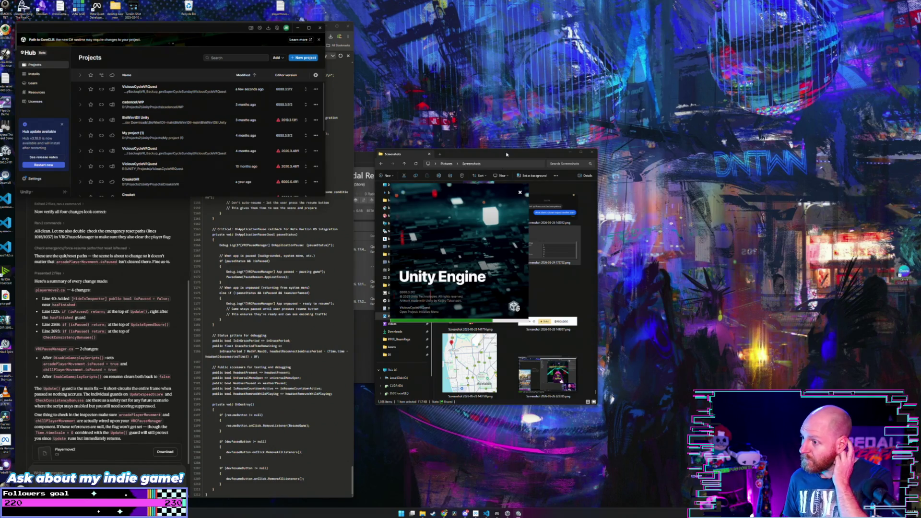
Step: Move the Screenshots folder window aside and close it while the project loads
{"action": "left_click_drag", "start_coordinate": [506, 155], "coordinate": [478, 78]}
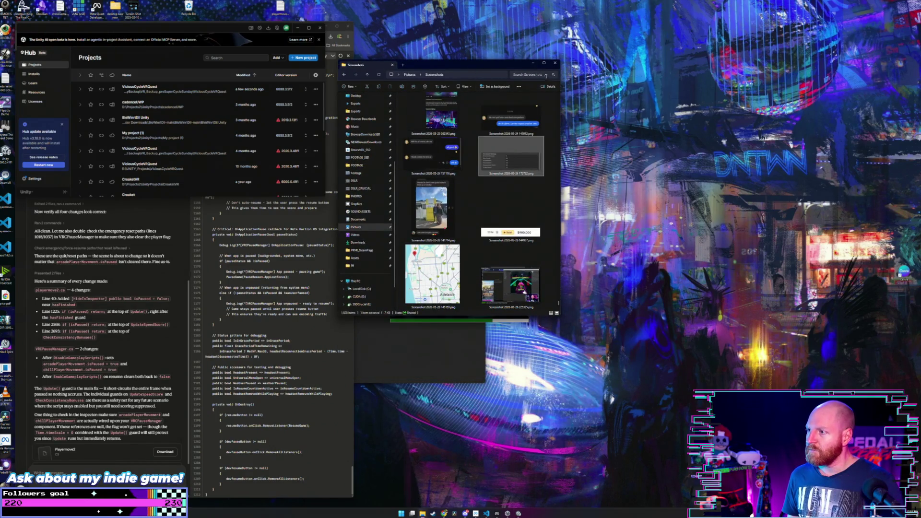
{"action": "left_click", "coordinate": [555, 63]}
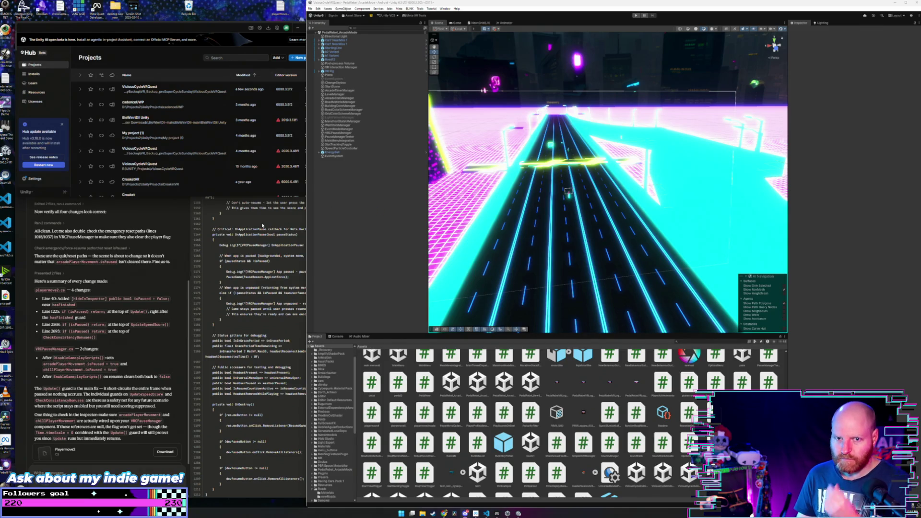
Step: Show the updated Playermove2 artifact in the Claude chat and bring VS Code forward
{"action": "left_click", "coordinate": [190, 382]}
{"action": "left_click", "coordinate": [131, 416]}
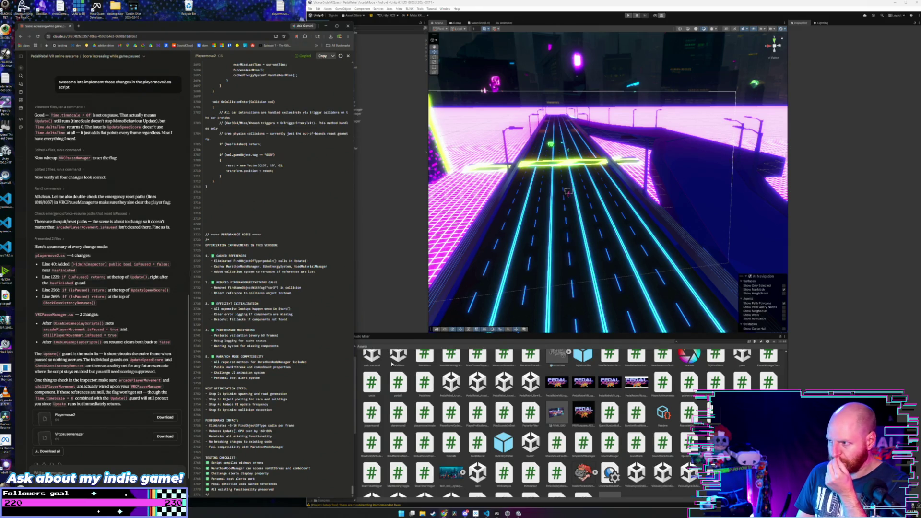
{"action": "left_click", "coordinate": [487, 514]}
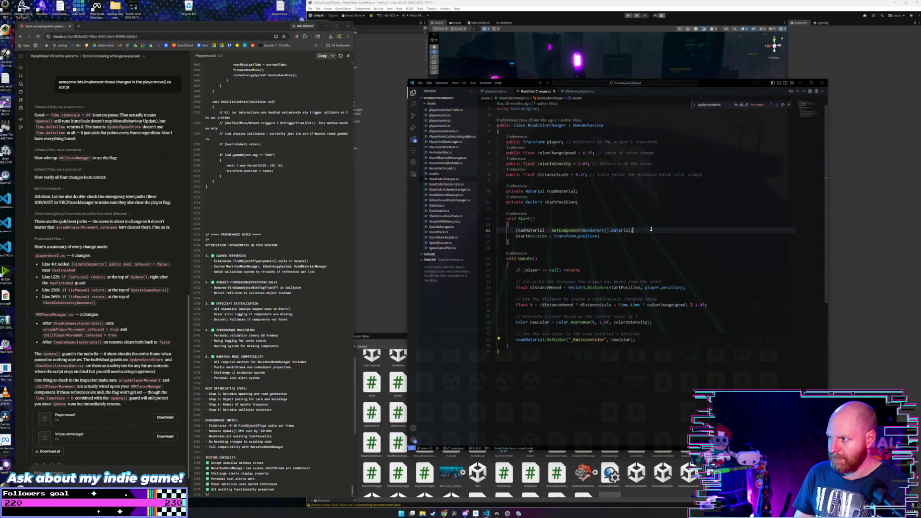
Step: Replace playermove2.cs with the chat's new code, save it, and show Unity's Console
{"action": "left_click", "coordinate": [554, 91]}
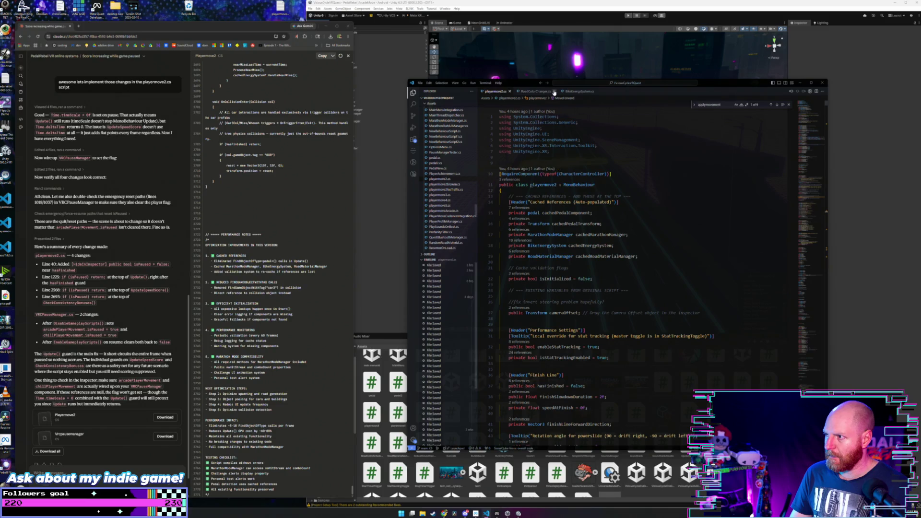
{"action": "left_click", "coordinate": [636, 164]}
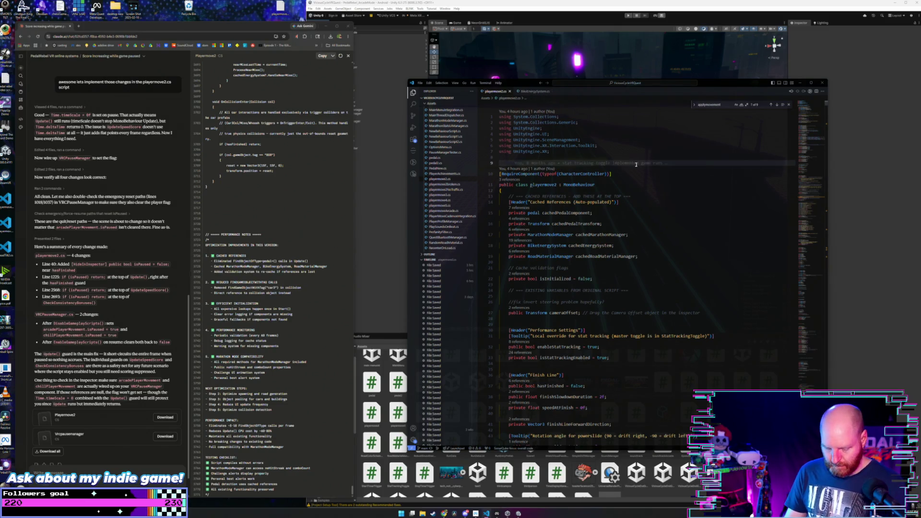
{"action": "key", "text": "ctrl+a"}
{"action": "key", "text": "Delete"}
{"action": "key", "text": "ctrl+v"}
{"action": "key", "text": "ctrl+s"}
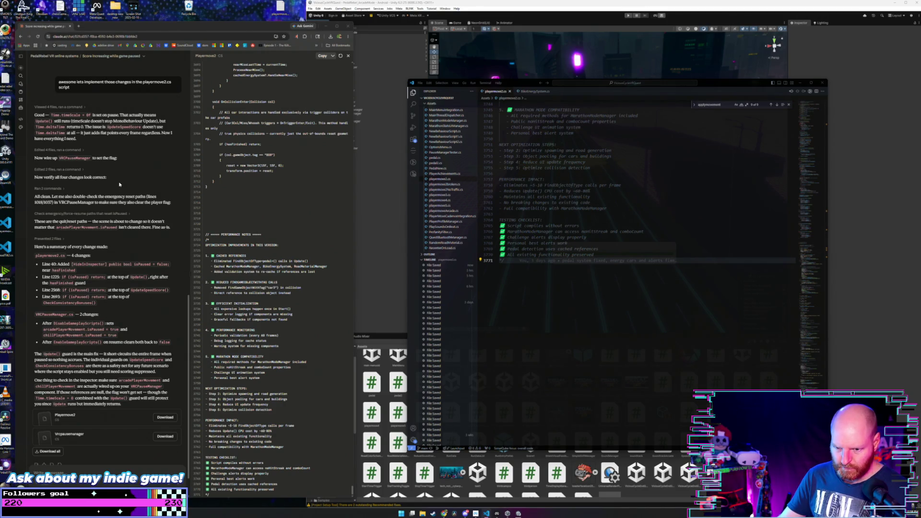
{"action": "key", "text": "alt+Tab"}
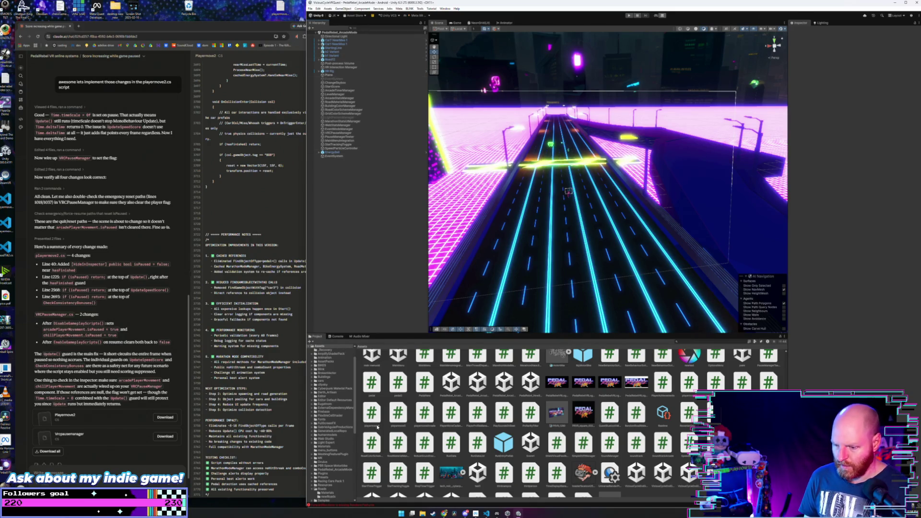
{"action": "key", "text": "ctrl+shift+c"}
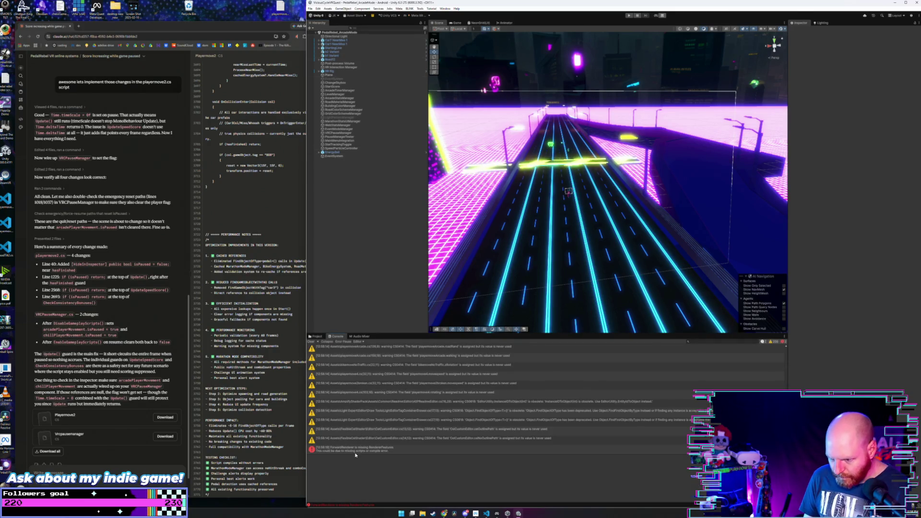
Step: Inspect the red Console error pointing to ForwardRenderer, then open VRCPauseManager from Assets
{"action": "left_click", "coordinate": [371, 446]}
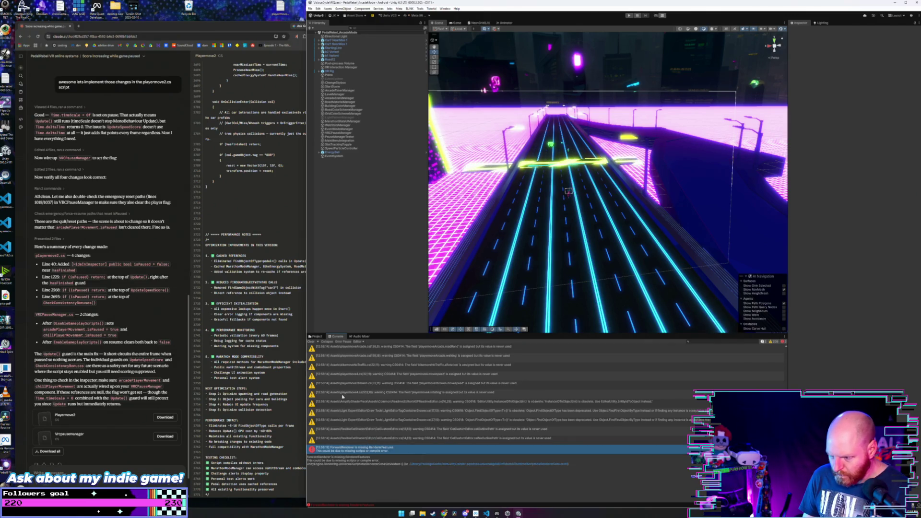
{"action": "double_click", "coordinate": [372, 447]}
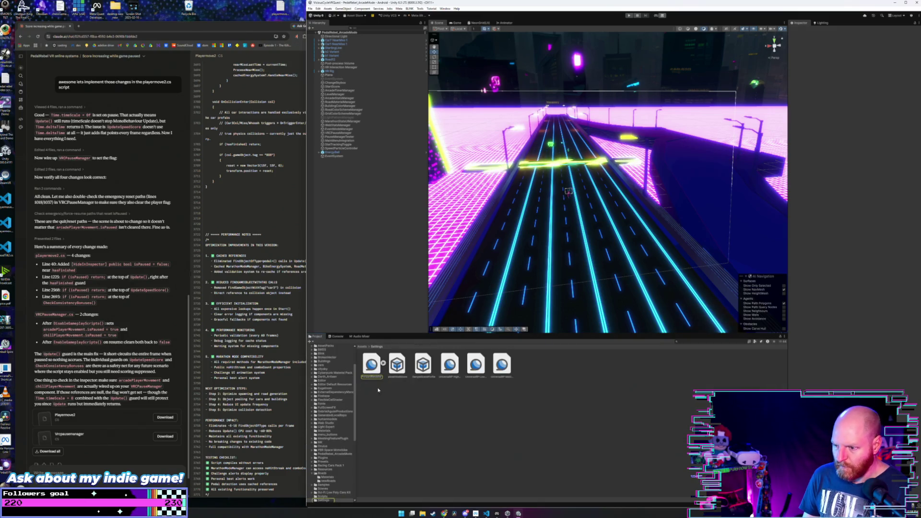
{"action": "left_click", "coordinate": [361, 347]}
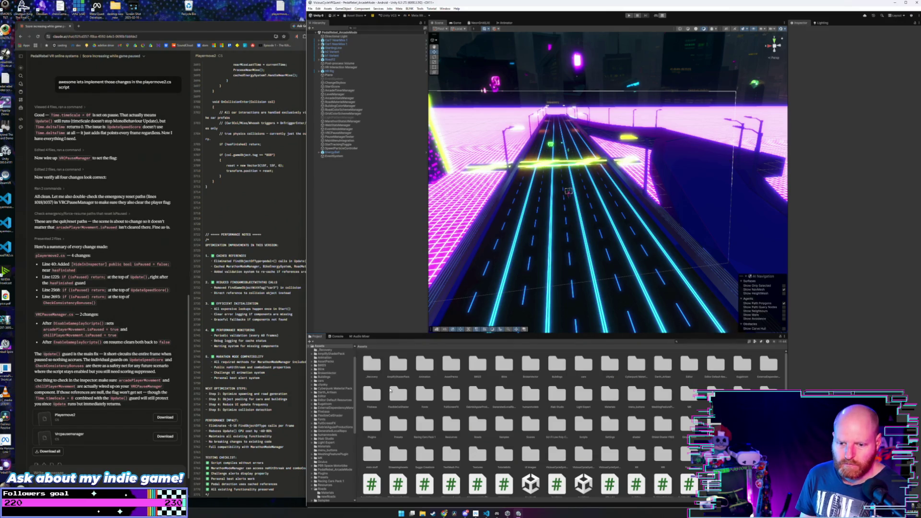
{"action": "scroll", "coordinate": [383, 359], "scroll_direction": "down", "scroll_amount": 10}
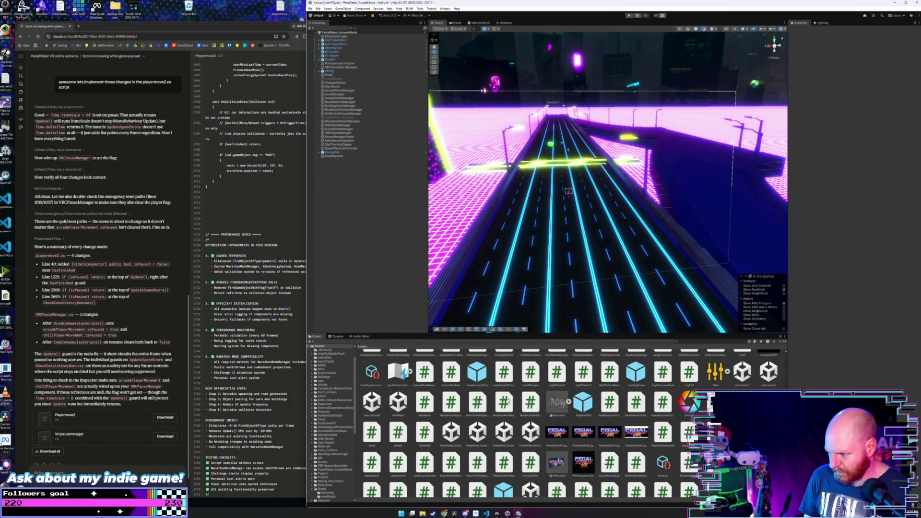
{"action": "scroll", "coordinate": [510, 400], "scroll_direction": "down", "scroll_amount": 3}
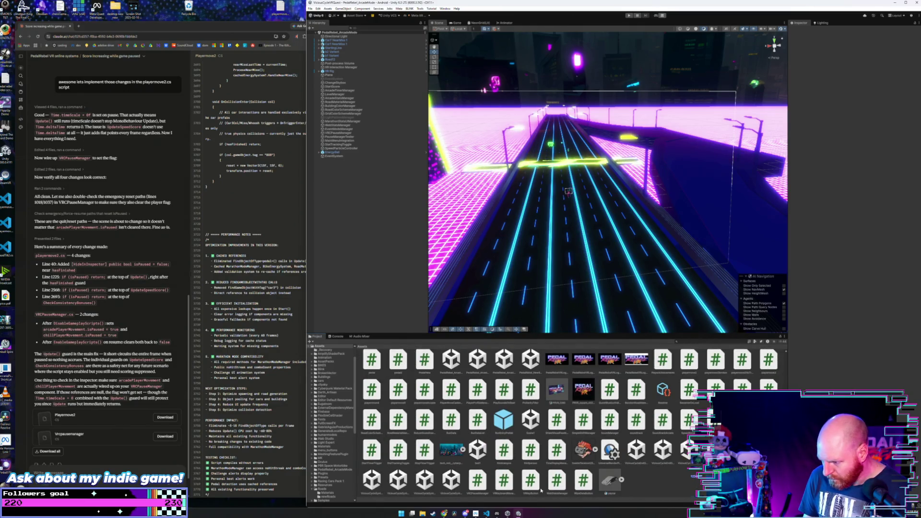
{"action": "double_click", "coordinate": [482, 479]}
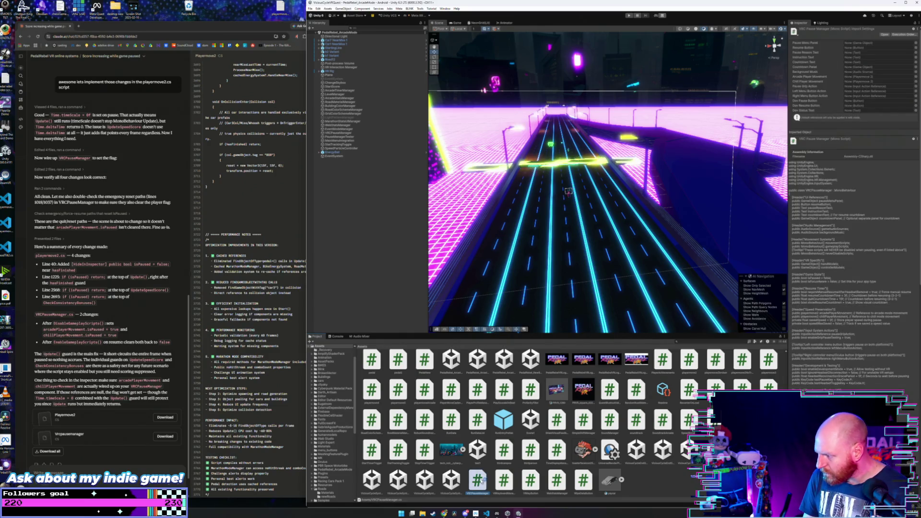
Step: Overwrite VRCPauseManager.cs with Claude's Vrcpausemanager code and save it for recompiling
{"action": "left_click", "coordinate": [624, 188]}
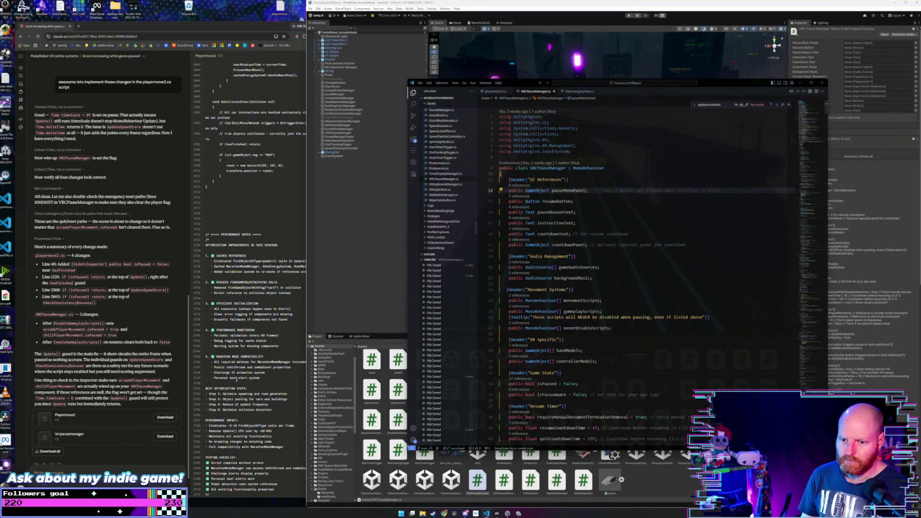
{"action": "left_click", "coordinate": [72, 434]}
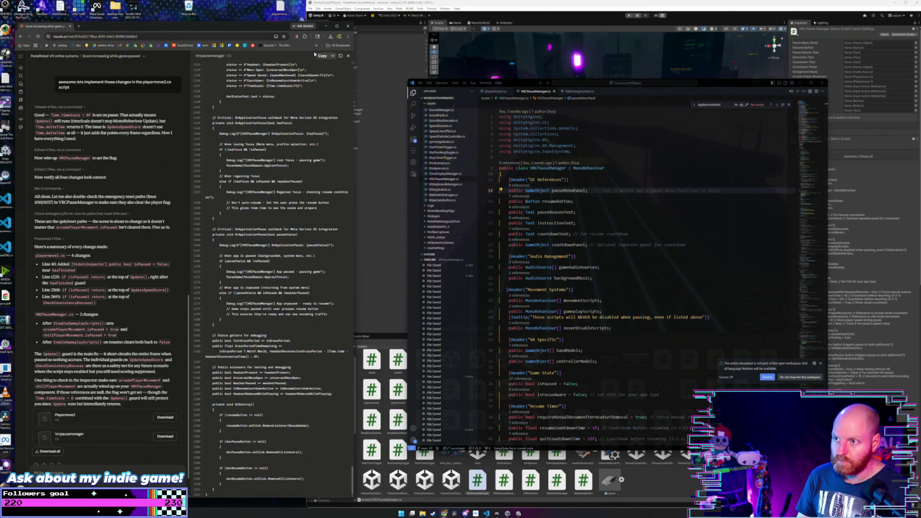
{"action": "left_click", "coordinate": [322, 56]}
{"action": "left_click", "coordinate": [672, 233]}
{"action": "key", "text": "ctrl+a"}
{"action": "key", "text": "ctrl+v"}
{"action": "key", "text": "ctrl+s"}
{"action": "key", "text": "alt+Tab"}
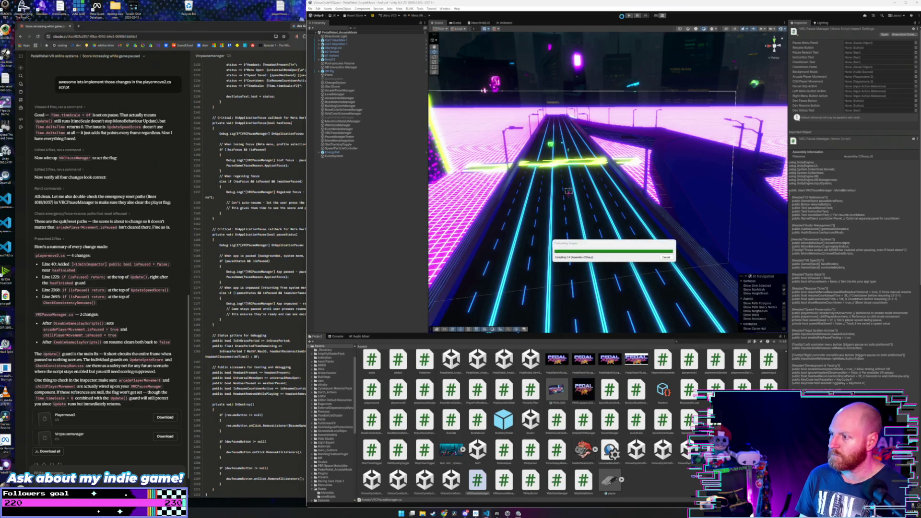
Step: Save the scene, start play mode, and check the Console for new warnings
{"action": "left_click", "coordinate": [309, 9]}
{"action": "left_click", "coordinate": [318, 33]}
{"action": "left_click", "coordinate": [310, 8]}
{"action": "left_click", "coordinate": [324, 61]}
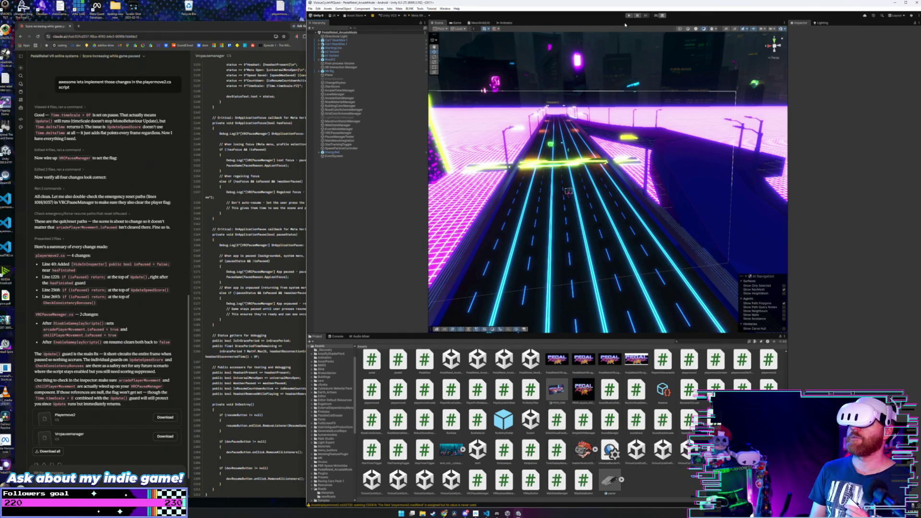
{"action": "left_click", "coordinate": [629, 15]}
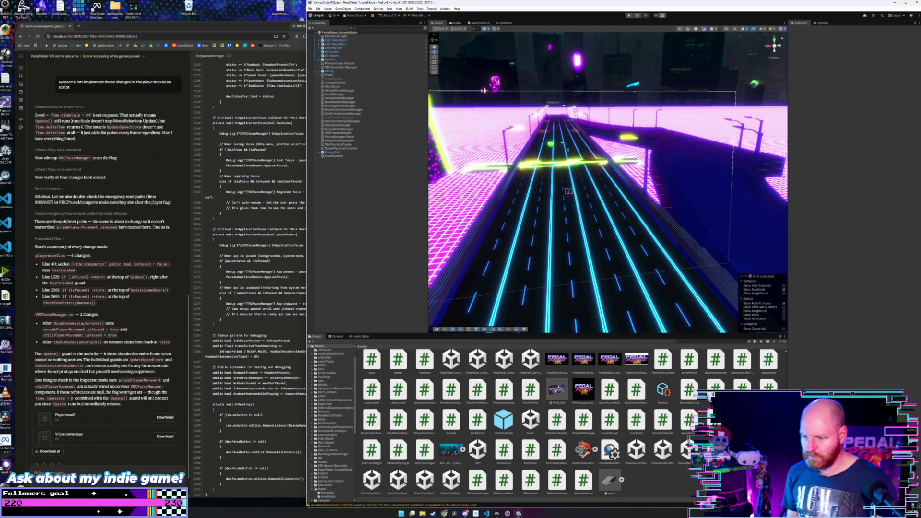
{"action": "left_click", "coordinate": [337, 337]}
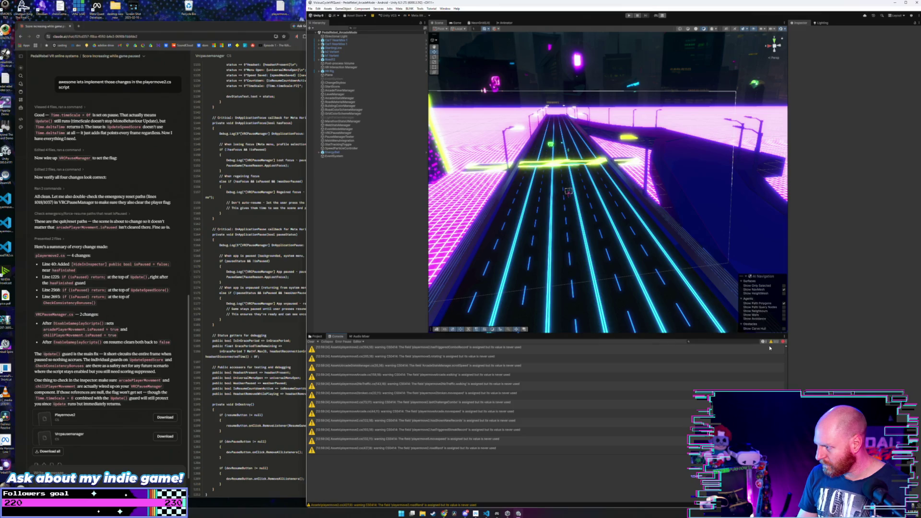
Step: Copy the full CS1061 error text about VRCPauseManager missing AppHasFocus
{"action": "left_click", "coordinate": [419, 349]}
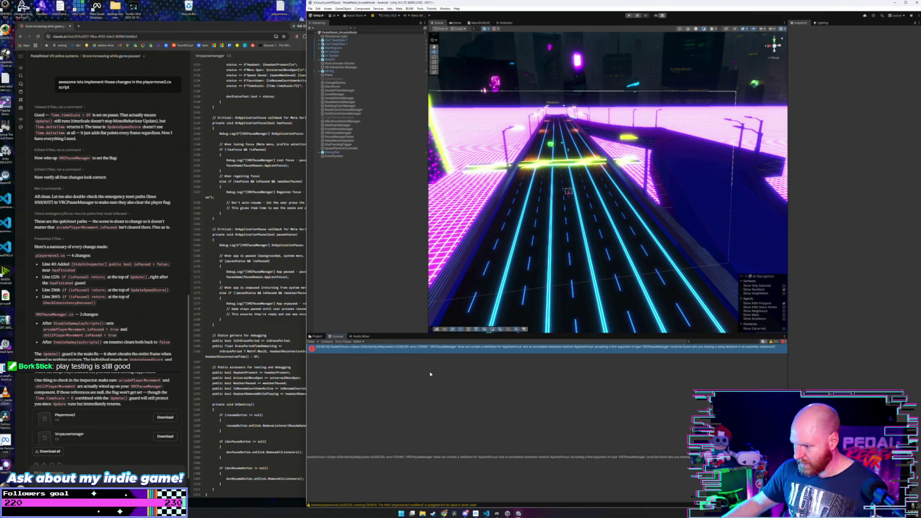
{"action": "left_click_drag", "start_coordinate": [690, 457], "coordinate": [306, 457]}
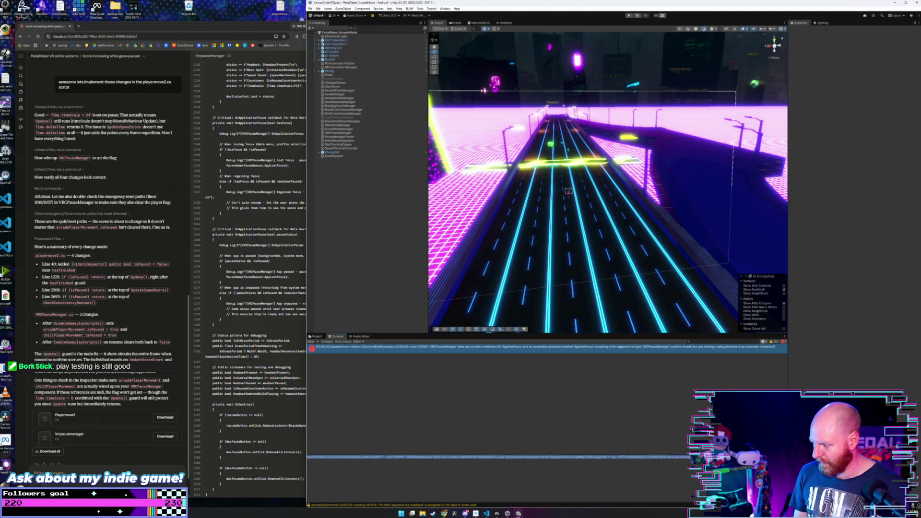
{"action": "left_click_drag", "start_coordinate": [690, 457], "coordinate": [303, 454]}
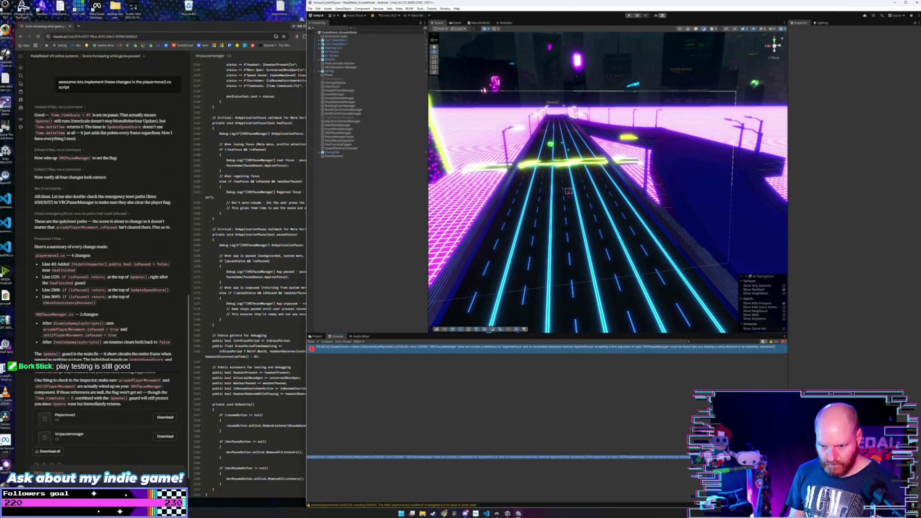
{"action": "key", "text": "ctrl+c"}
{"action": "key", "text": "alt+Tab"}
Step: Send the copied CS1061 error to Claude and dismiss the microphone permission request
{"action": "key", "text": "ctrl+v"}
{"action": "key", "text": "Return"}
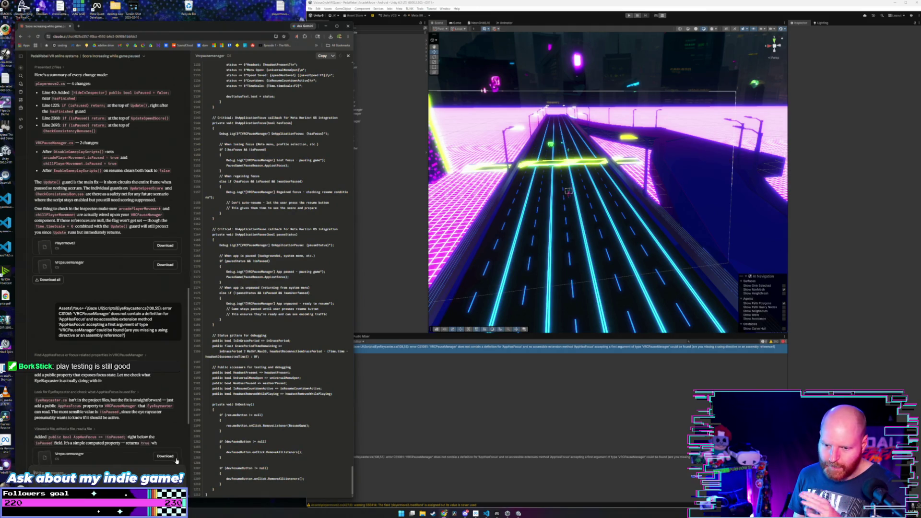
{"action": "scroll", "coordinate": [153, 410], "scroll_direction": "down", "scroll_amount": 3}
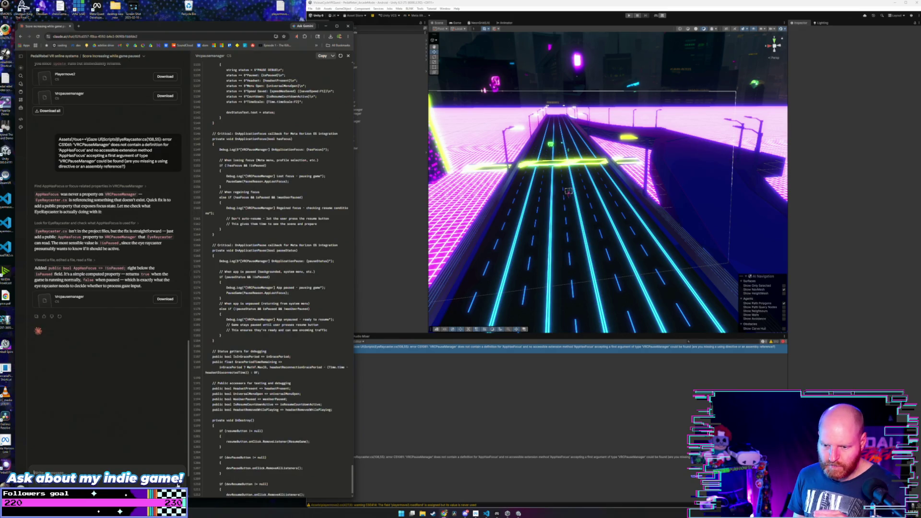
{"action": "left_click", "coordinate": [164, 471]}
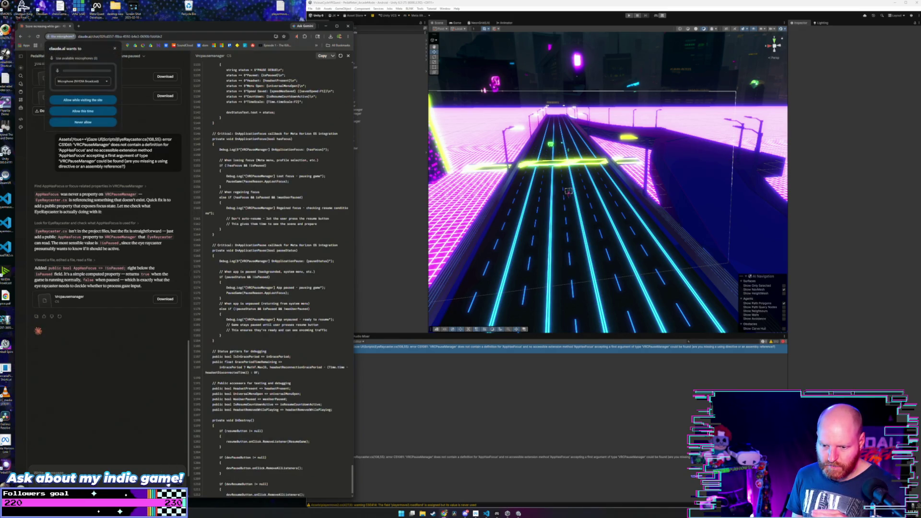
{"action": "scroll", "coordinate": [118, 368], "scroll_direction": "up", "scroll_amount": 3}
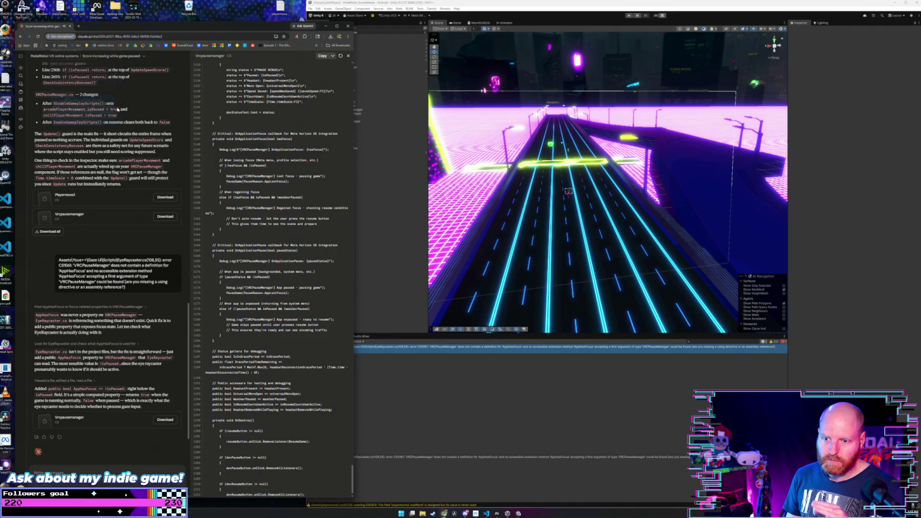
{"action": "left_click", "coordinate": [190, 508]}
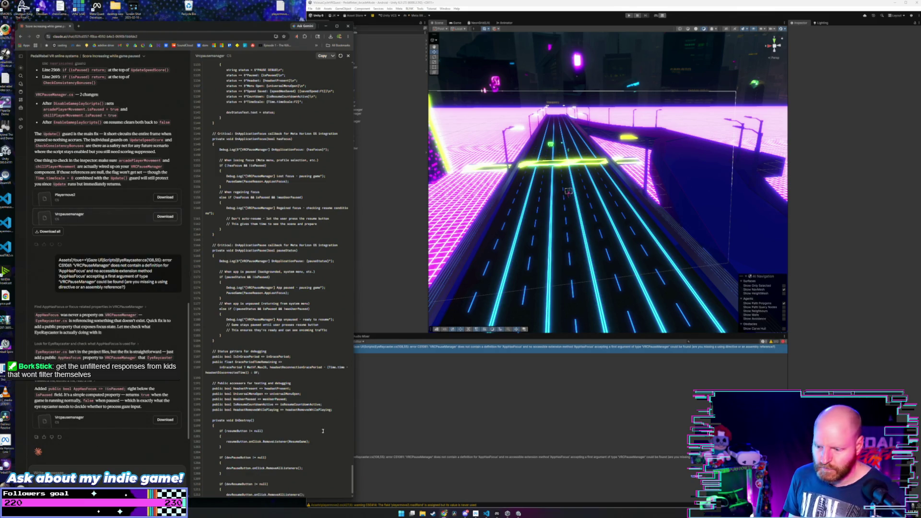
Step: Paste Claude's AppHasFocus version of VRCPauseManager over the script and save it
{"action": "left_click", "coordinate": [486, 513]}
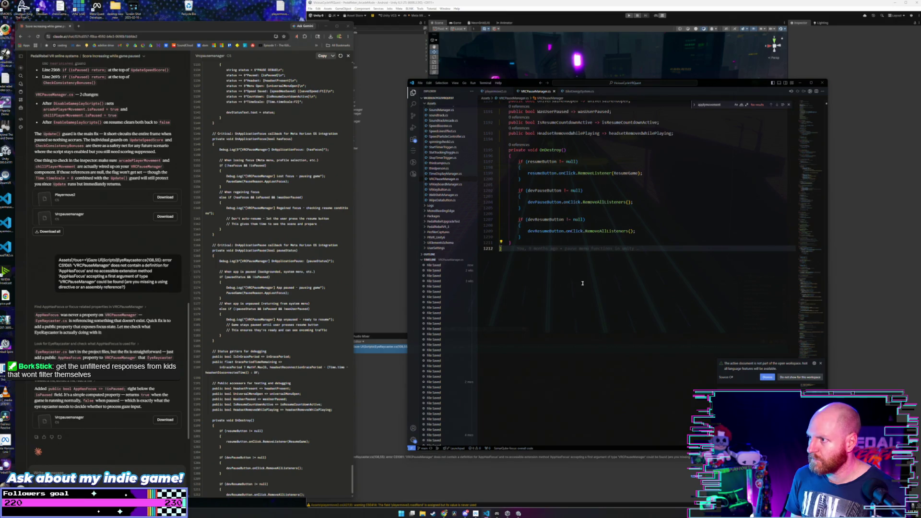
{"action": "key", "text": "ctrl+a"}
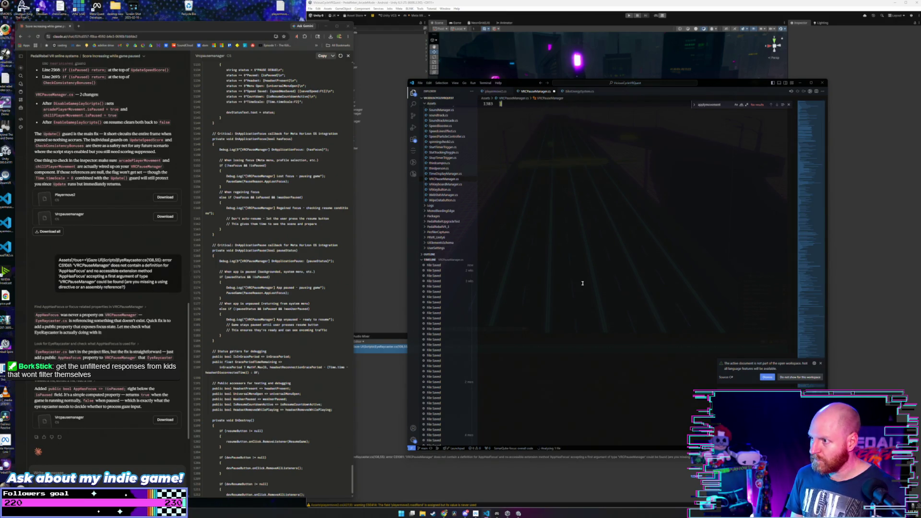
{"action": "key", "text": "ctrl+v"}
{"action": "scroll", "coordinate": [582, 283], "scroll_direction": "up", "scroll_amount": 3}
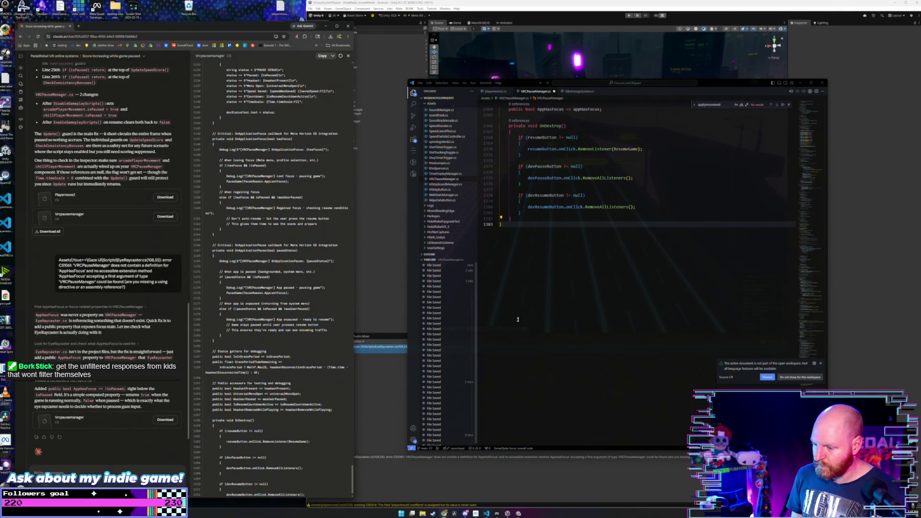
{"action": "key", "text": "ctrl+a"}
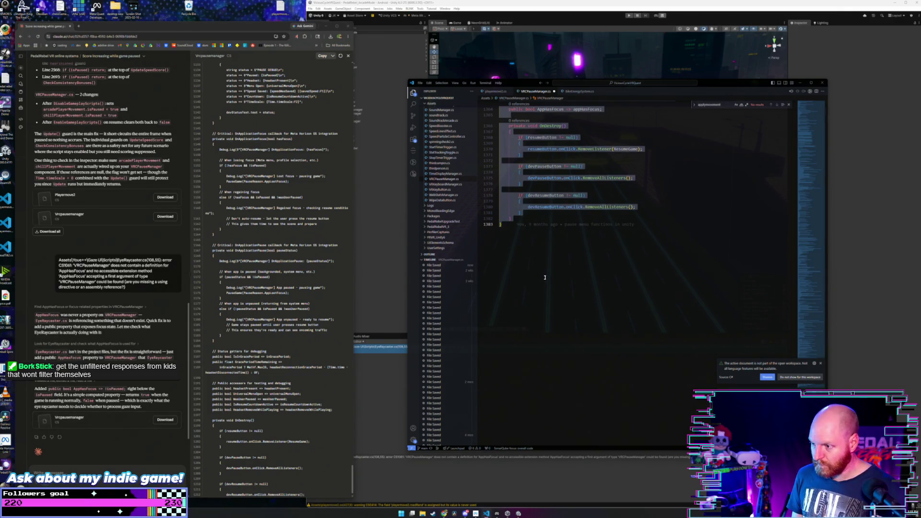
{"action": "left_click", "coordinate": [323, 56]}
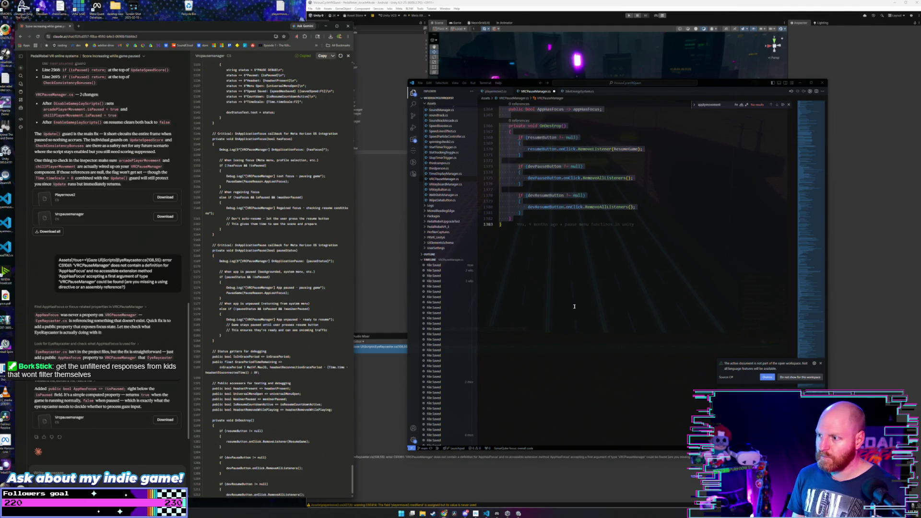
{"action": "left_click", "coordinate": [571, 278]}
{"action": "key", "text": "ctrl+a"}
{"action": "key", "text": "ctrl+v"}
{"action": "key", "text": "ctrl+s"}
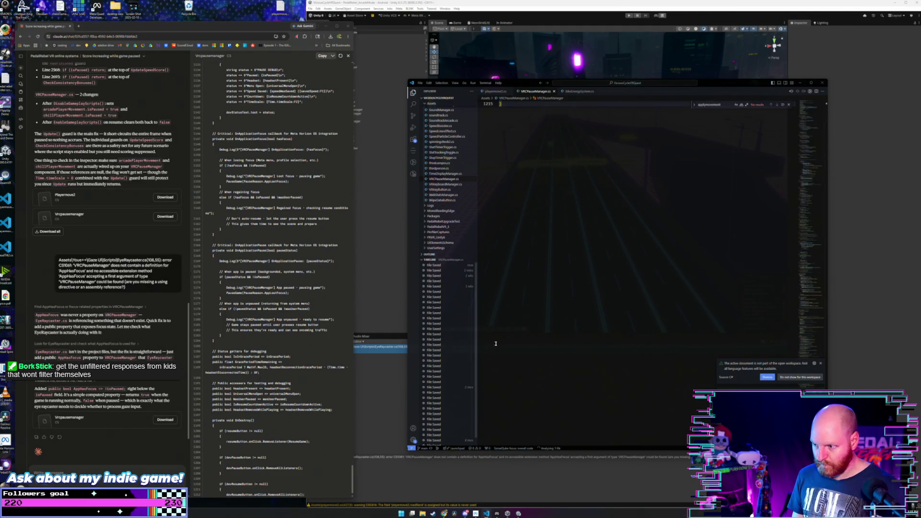
{"action": "left_click", "coordinate": [383, 385]}
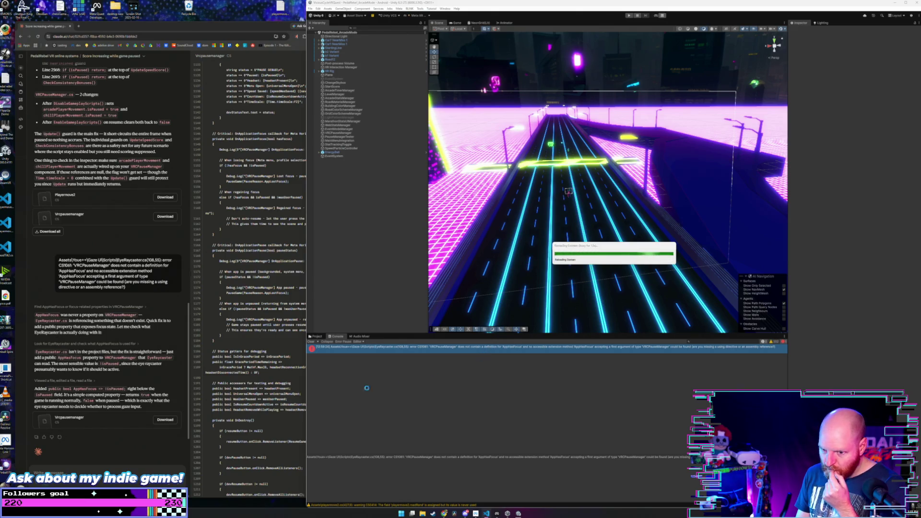
Step: Wait for the scripts to recompile, then run the neon road game in play mode
{"action": "scroll", "coordinate": [125, 379], "scroll_direction": "up", "scroll_amount": 3}
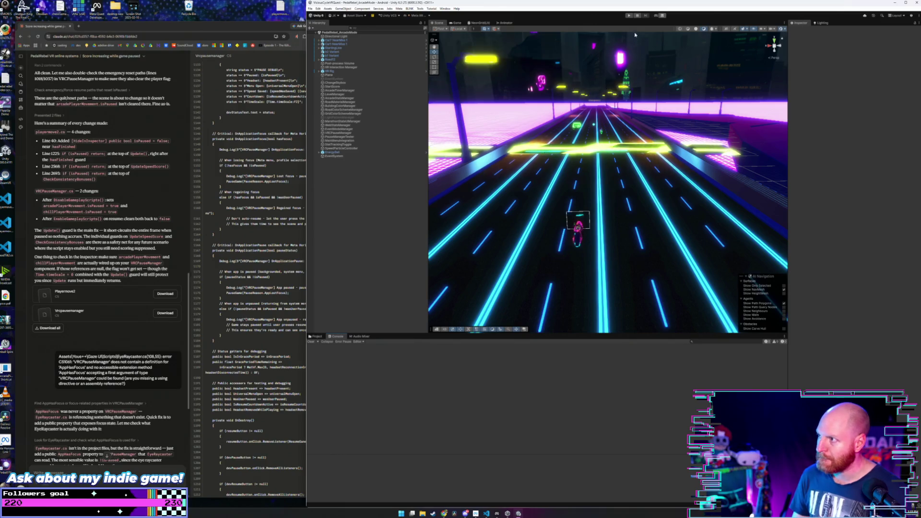
{"action": "left_click", "coordinate": [629, 15]}
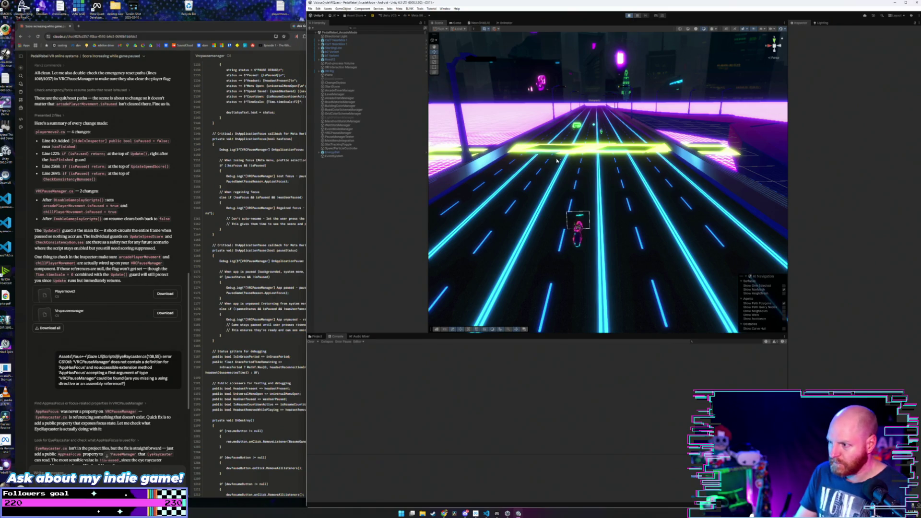
Step: Run the game in Play mode until the START PEDALLING! cockpit screen appears
{"action": "mouse_move", "coordinate": [487, 514]}
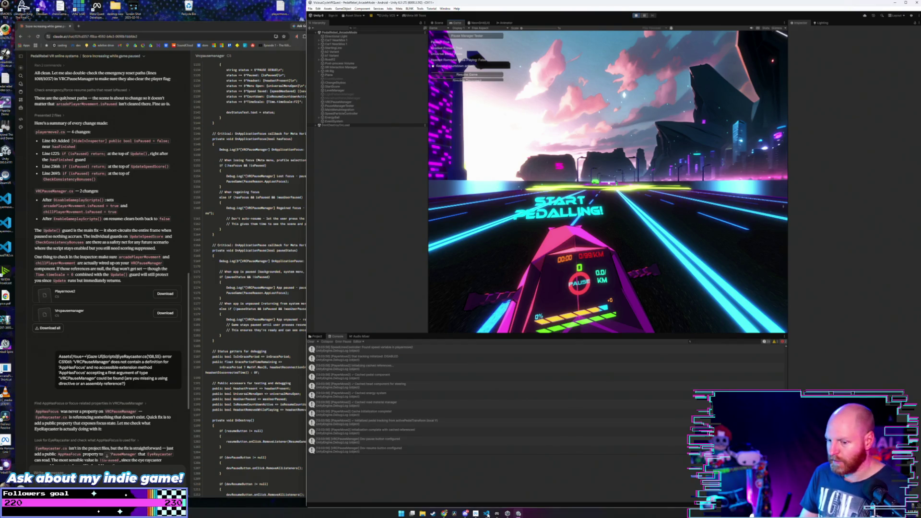
Step: Lower the system volume and stop Play mode to return to the neon road Scene view
{"action": "key", "text": "XF86AudioLowerVolume"}
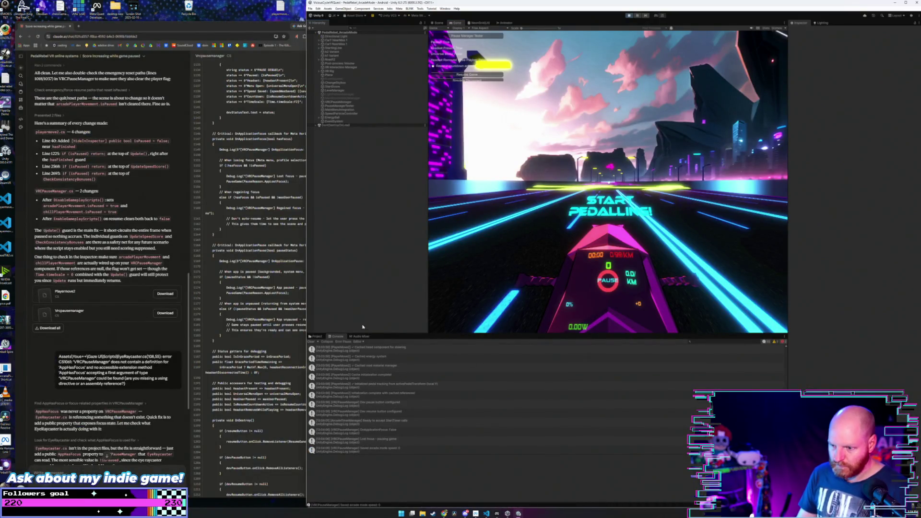
{"action": "left_click", "coordinate": [627, 15]}
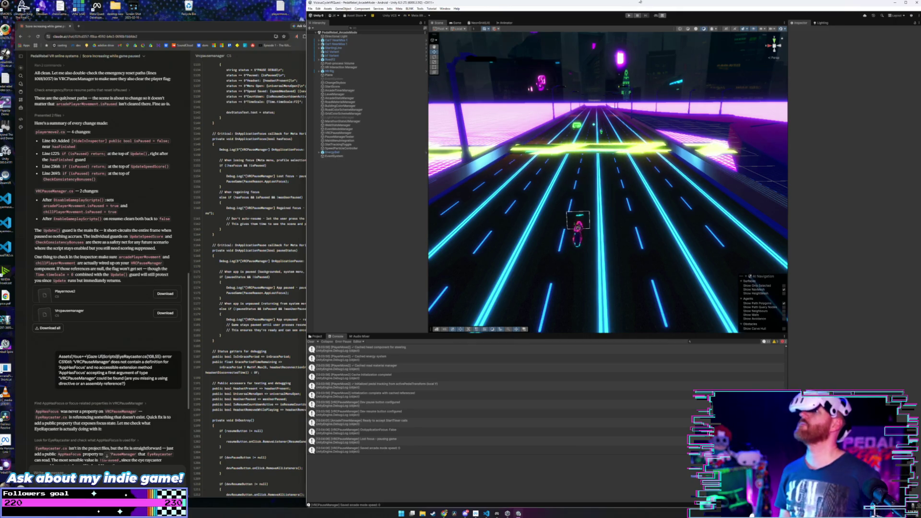
Step: Restart Play mode to playtest the neon road with the Pause Manager Tester readout
{"action": "left_click", "coordinate": [629, 16]}
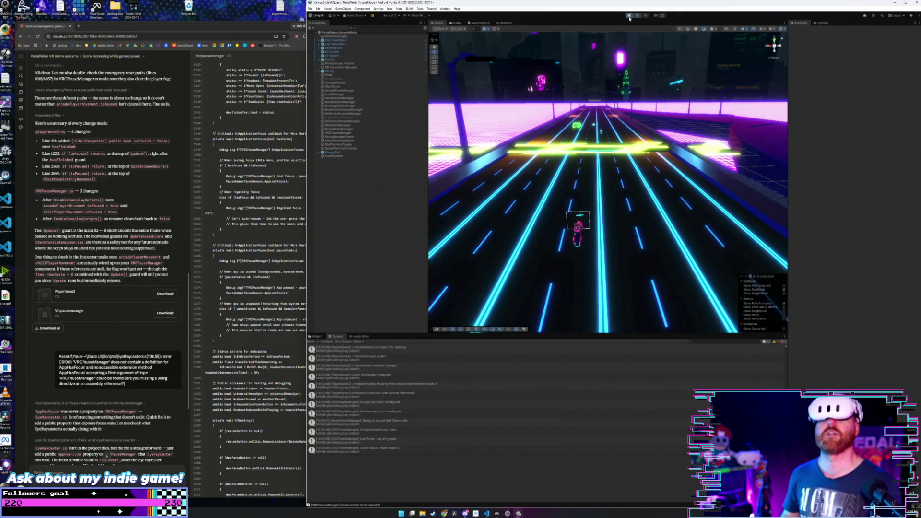
{"action": "left_click", "coordinate": [629, 16]}
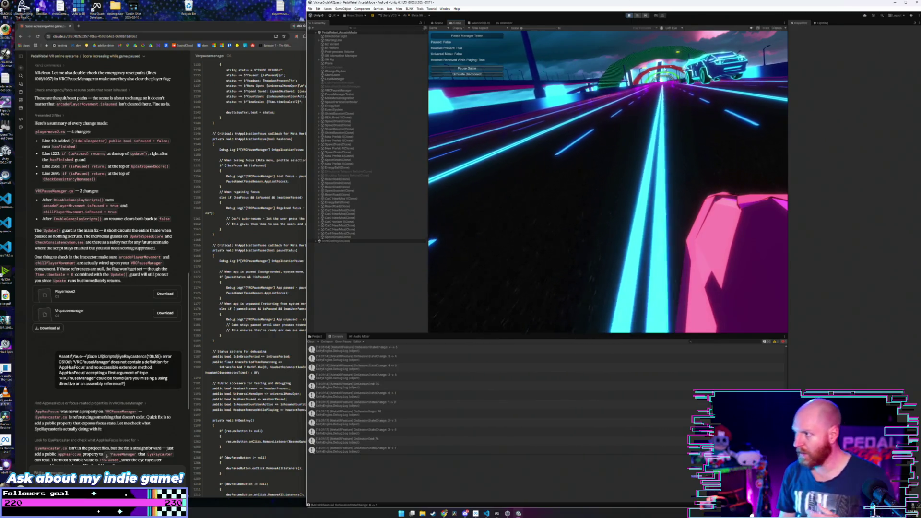
Step: Stop the playtest, then select and expand XR Rig in the Hierarchy
{"action": "left_click", "coordinate": [630, 16]}
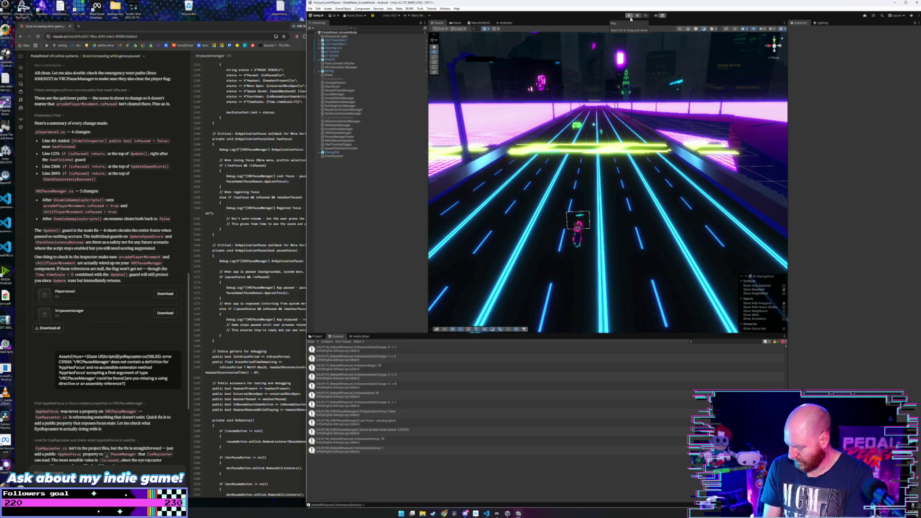
{"action": "left_click", "coordinate": [334, 71]}
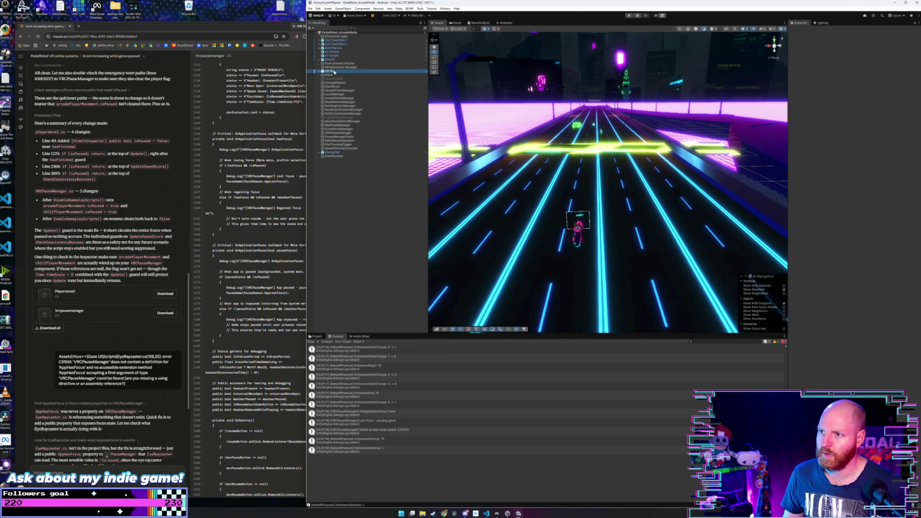
{"action": "left_click", "coordinate": [319, 71]}
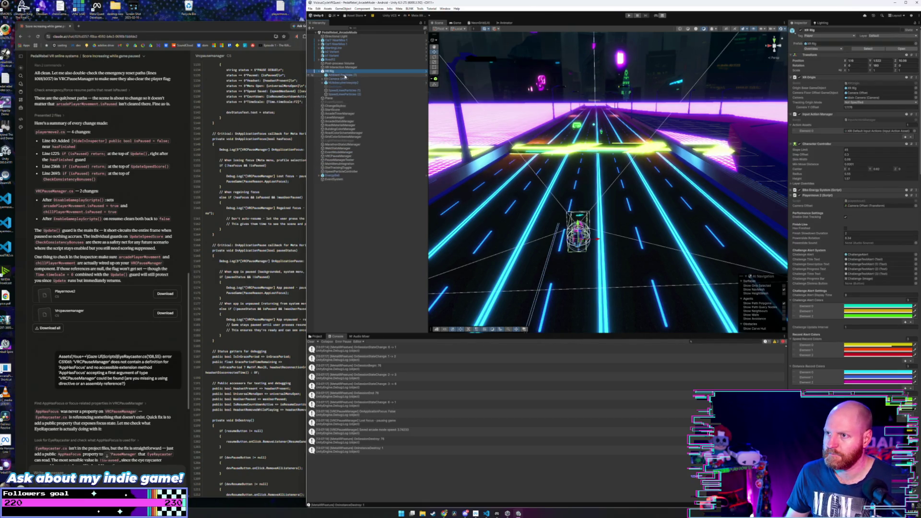
Step: Change the XR Rig's Drag Coefficient under Movement Settings in the Inspector
{"action": "scroll", "coordinate": [824, 208], "scroll_direction": "down", "scroll_amount": 10}
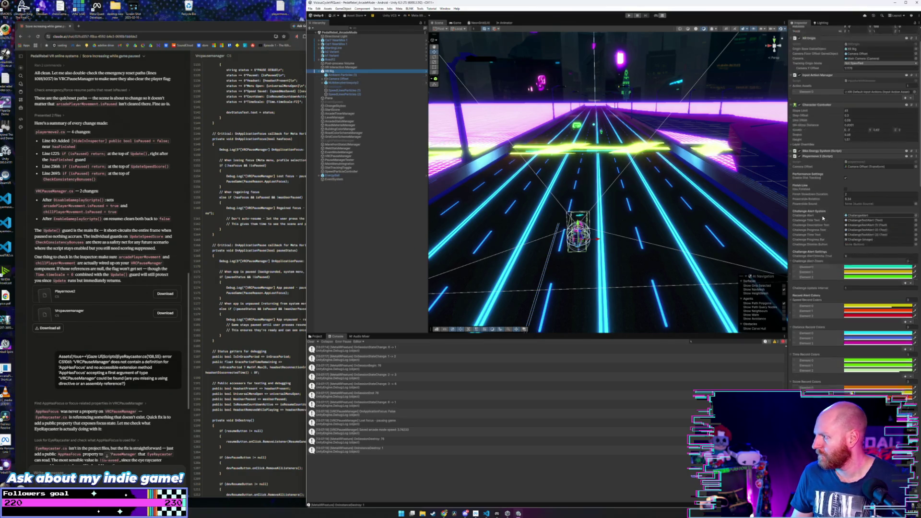
{"action": "scroll", "coordinate": [824, 207], "scroll_direction": "down", "scroll_amount": 3}
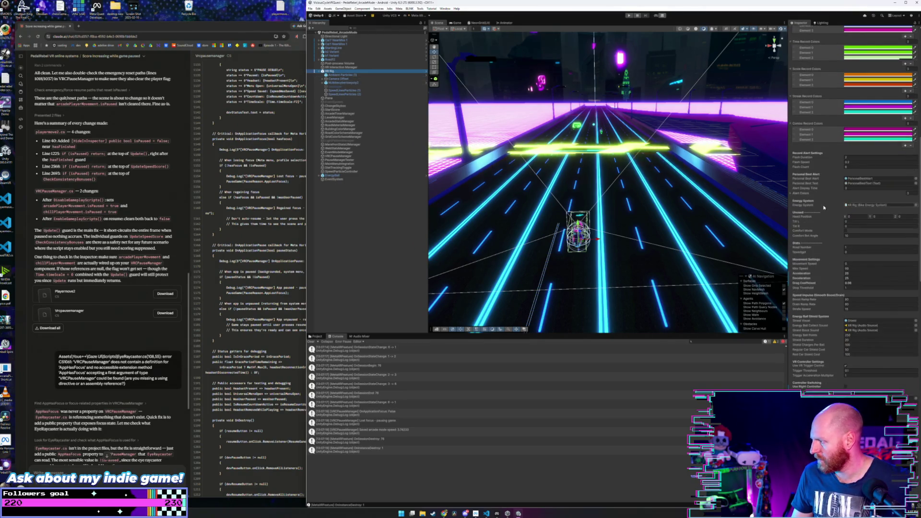
{"action": "left_click", "coordinate": [853, 283]}
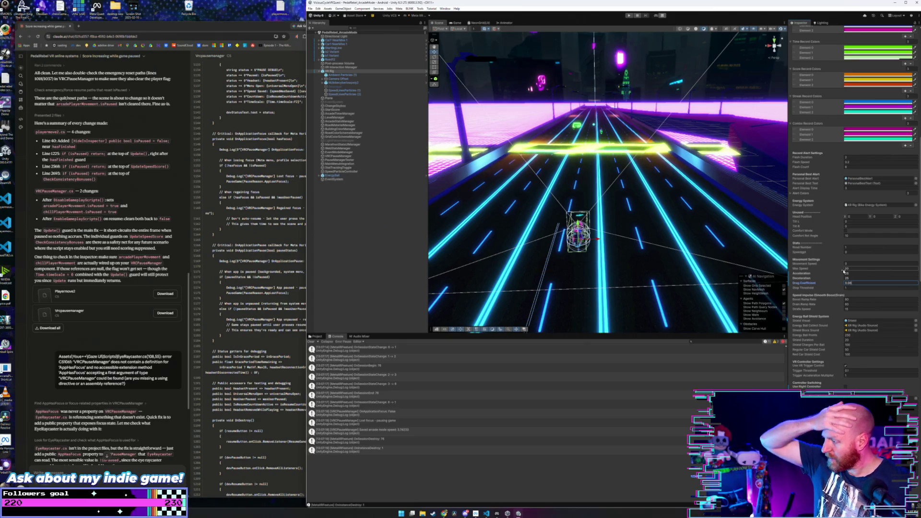
{"action": "scroll", "coordinate": [828, 268], "scroll_direction": "down", "scroll_amount": 3}
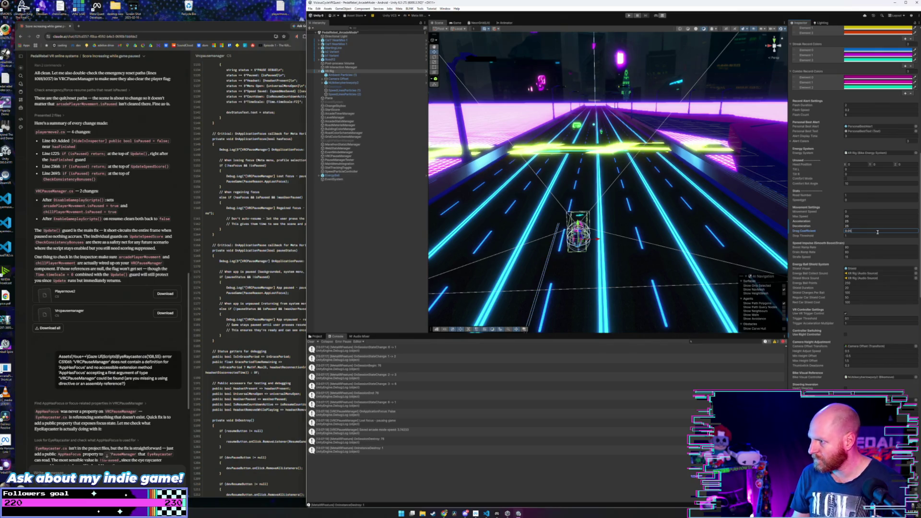
Step: Save the scene via File > Save and start Play mode to test the change
{"action": "left_click", "coordinate": [310, 9]}
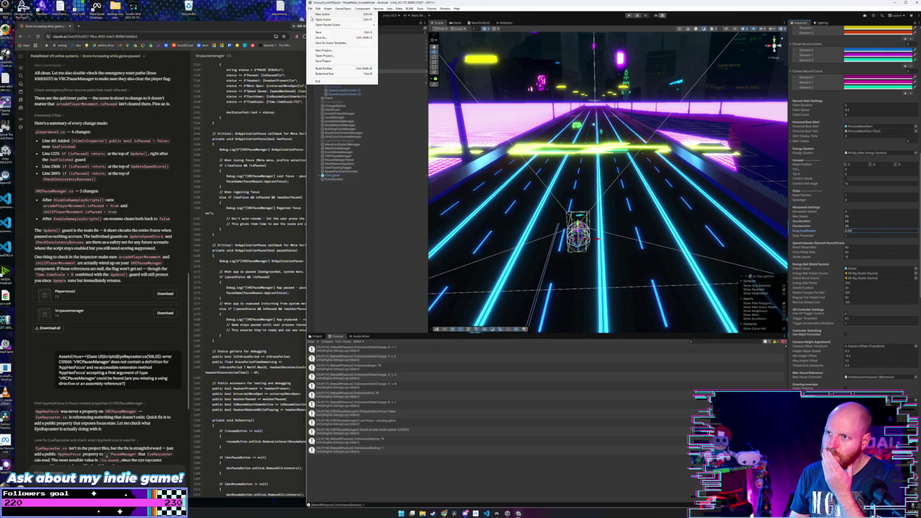
{"action": "left_click", "coordinate": [318, 32]}
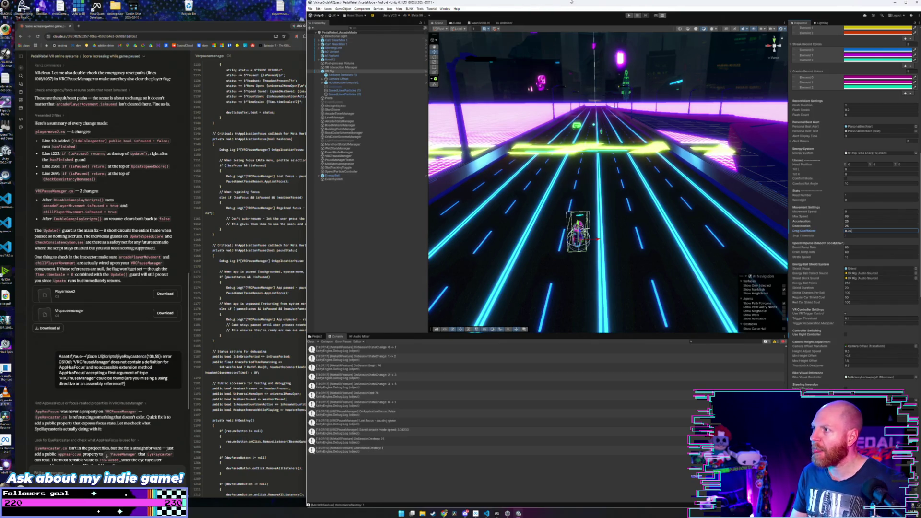
{"action": "left_click", "coordinate": [628, 15]}
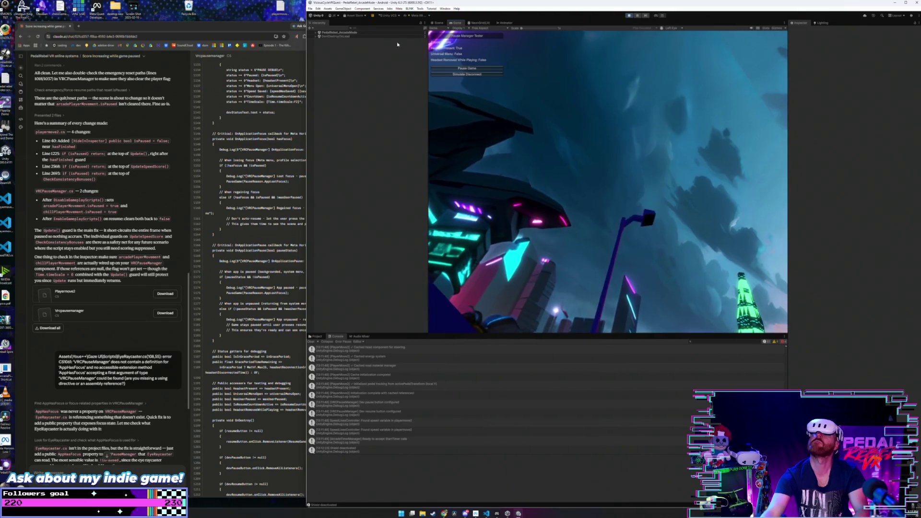
Step: Select the PedalRebel_ArcadeMode scene root in the Hierarchy
{"action": "left_click", "coordinate": [317, 34]}
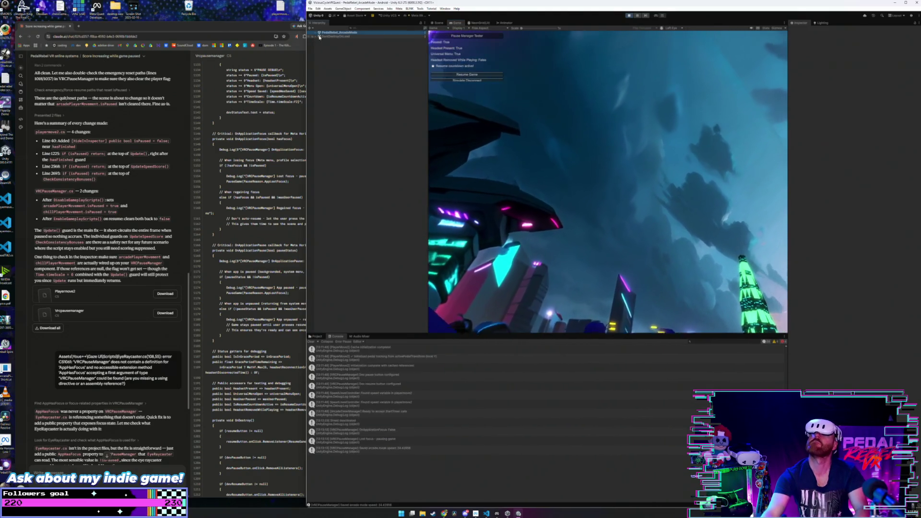
Step: While playing, expand the arcade scene, select XR Rig and edit its Drag Coefficient
{"action": "left_click", "coordinate": [317, 34]}
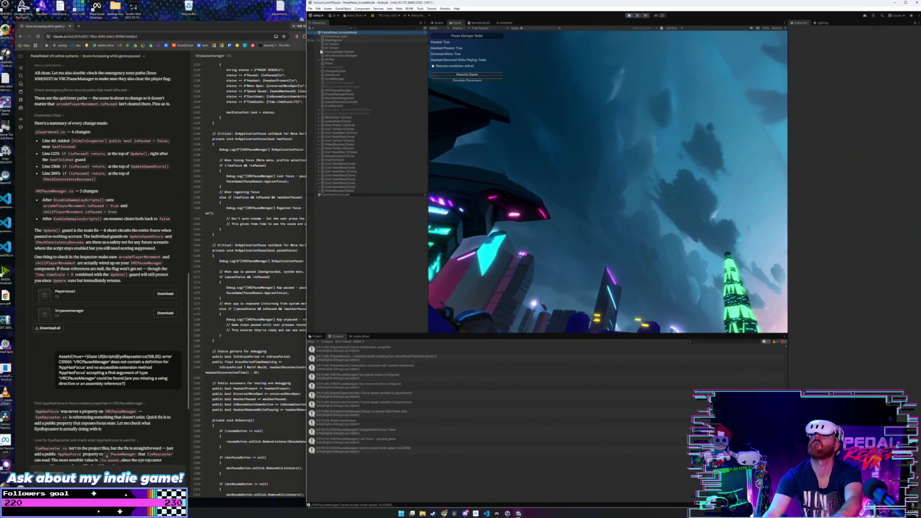
{"action": "left_click", "coordinate": [328, 60]}
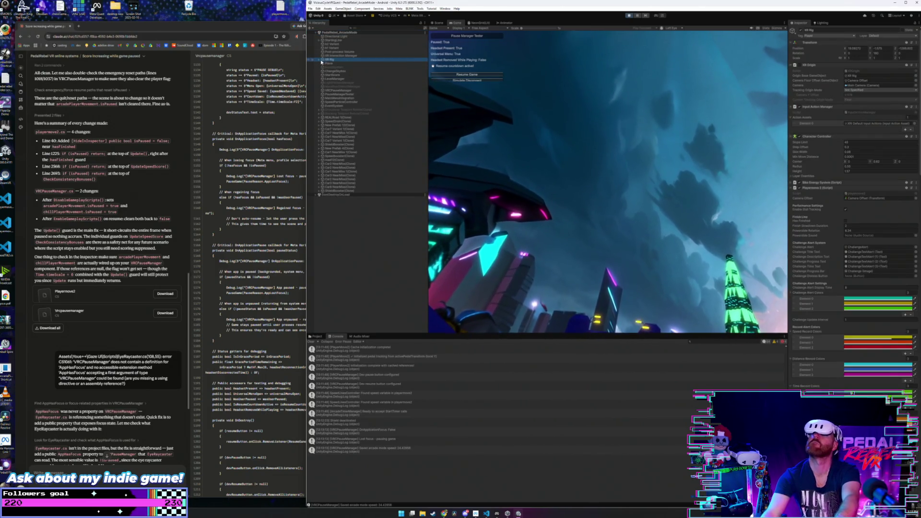
{"action": "key", "text": "Right"}
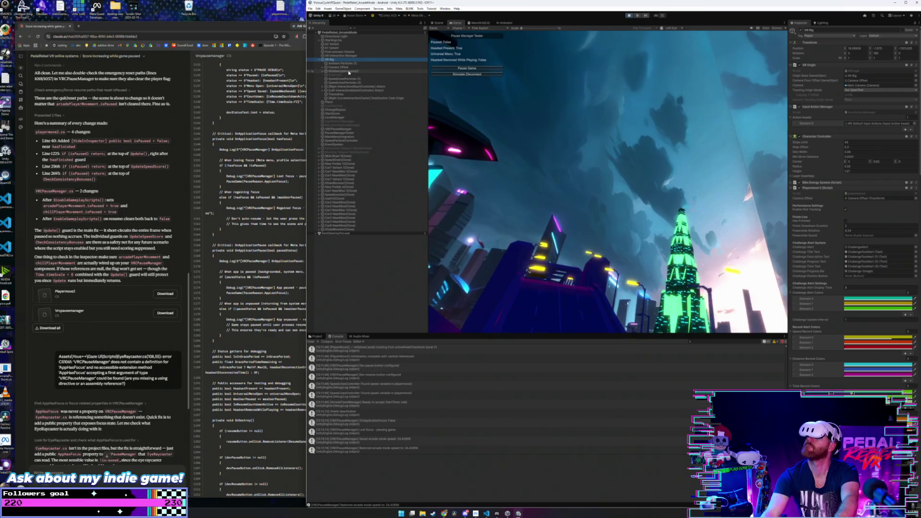
{"action": "scroll", "coordinate": [829, 229], "scroll_direction": "down", "scroll_amount": 3}
{"action": "scroll", "coordinate": [828, 229], "scroll_direction": "down", "scroll_amount": 7}
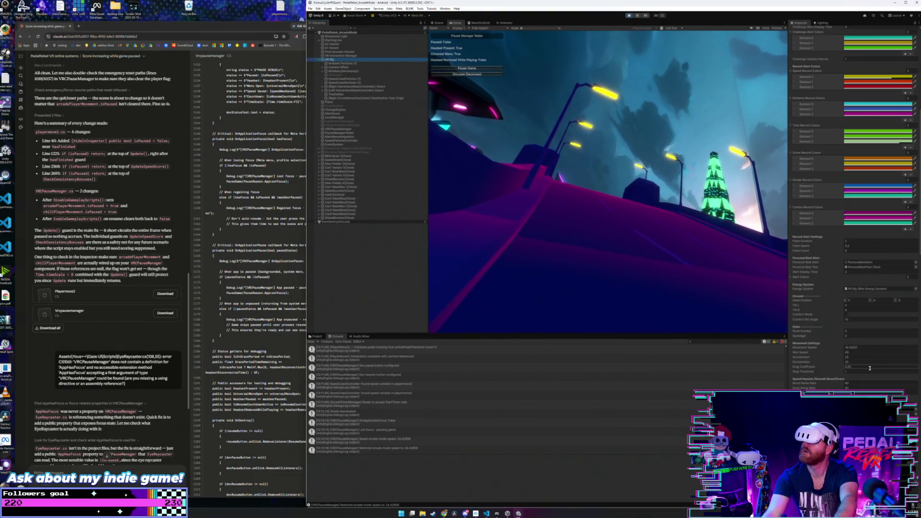
{"action": "left_click", "coordinate": [870, 368]}
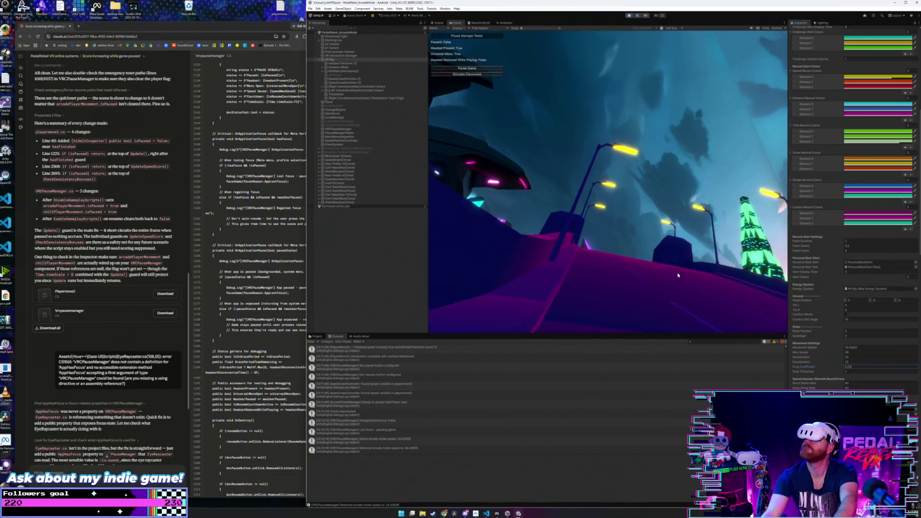
{"action": "left_click", "coordinate": [653, 251]}
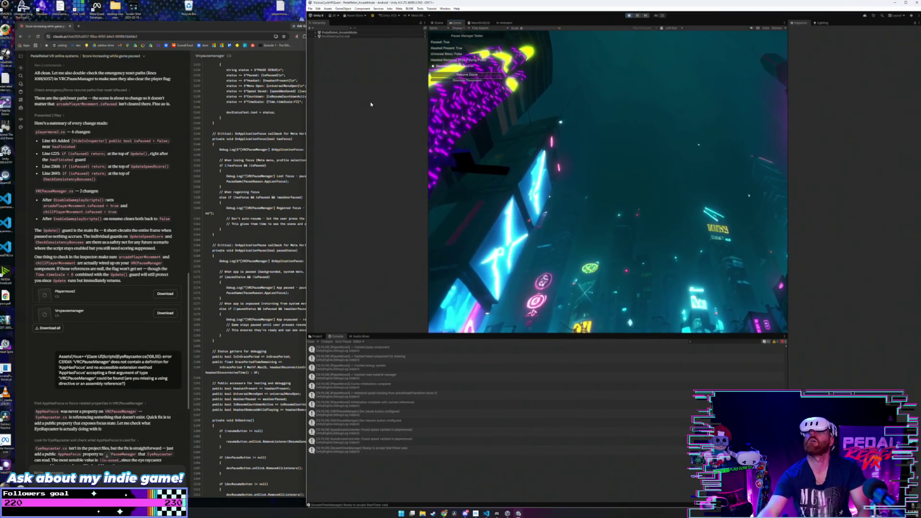
Step: Re-expand PedalRebel_ArcadeMode, select XR Rig and scroll its Inspector past the record color lists
{"action": "left_click", "coordinate": [316, 32]}
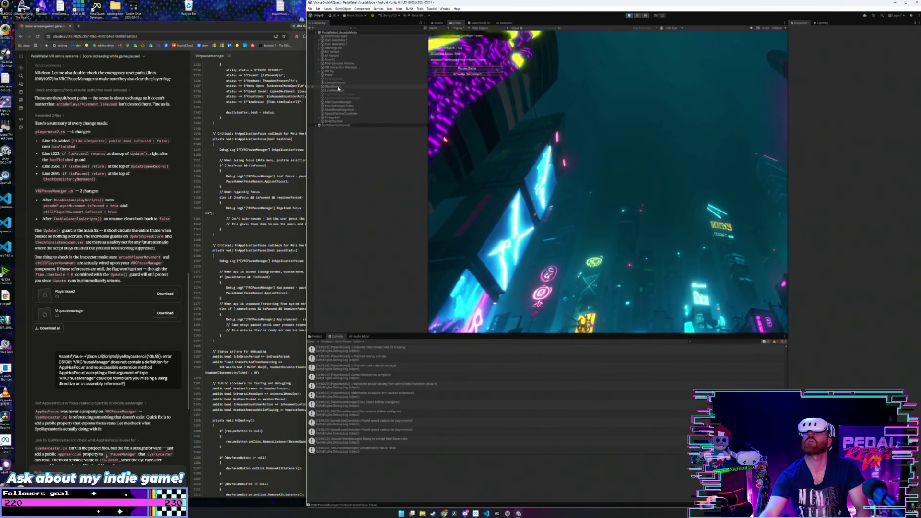
{"action": "left_click", "coordinate": [336, 71]}
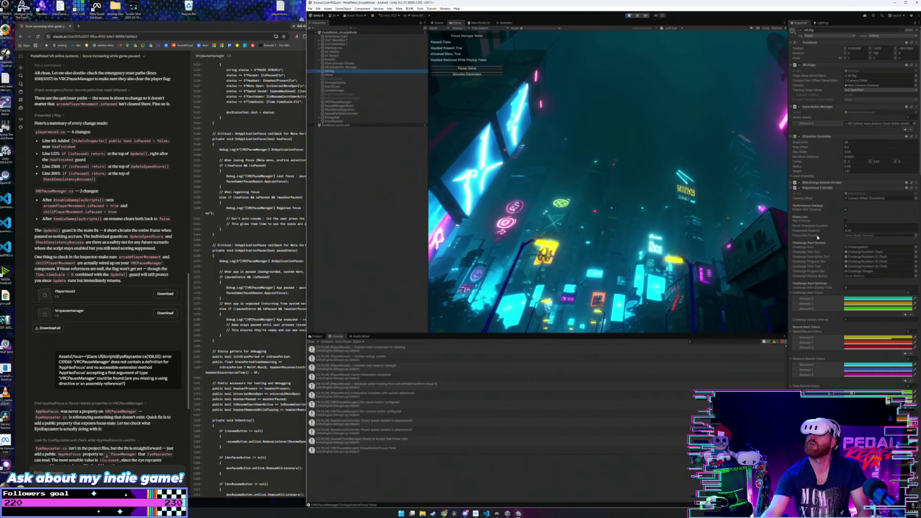
{"action": "scroll", "coordinate": [818, 237], "scroll_direction": "down", "scroll_amount": 10}
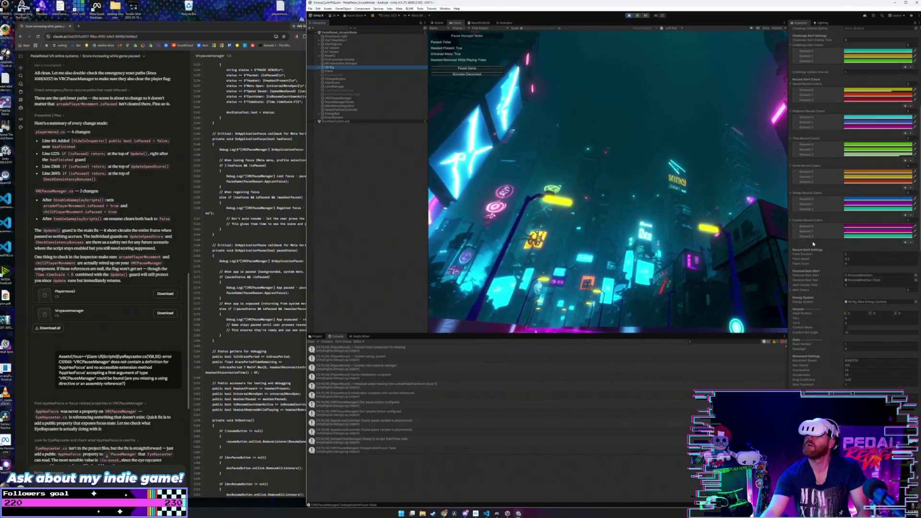
{"action": "scroll", "coordinate": [813, 244], "scroll_direction": "down", "scroll_amount": 4}
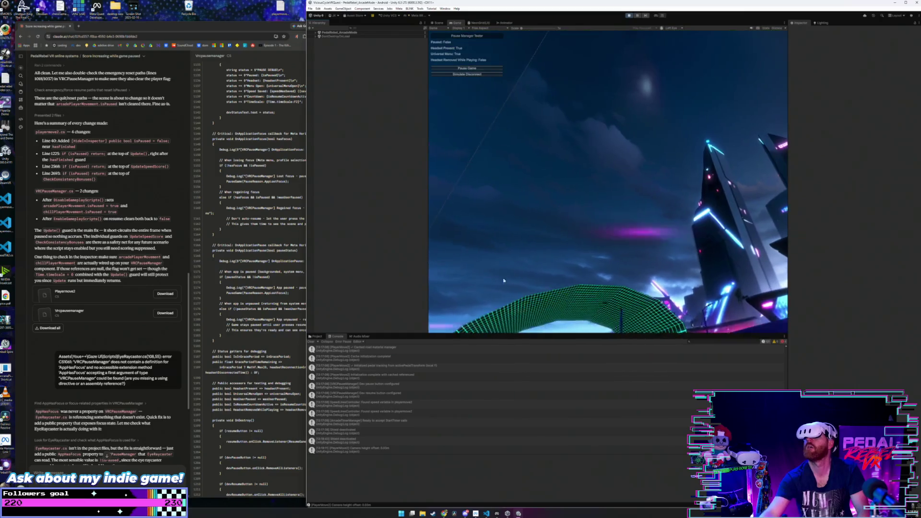
Step: Select and expand PedalRebel_ArcadeMode in the Hierarchy, then stop Play mode
{"action": "left_click", "coordinate": [331, 32]}
{"action": "left_click", "coordinate": [318, 33]}
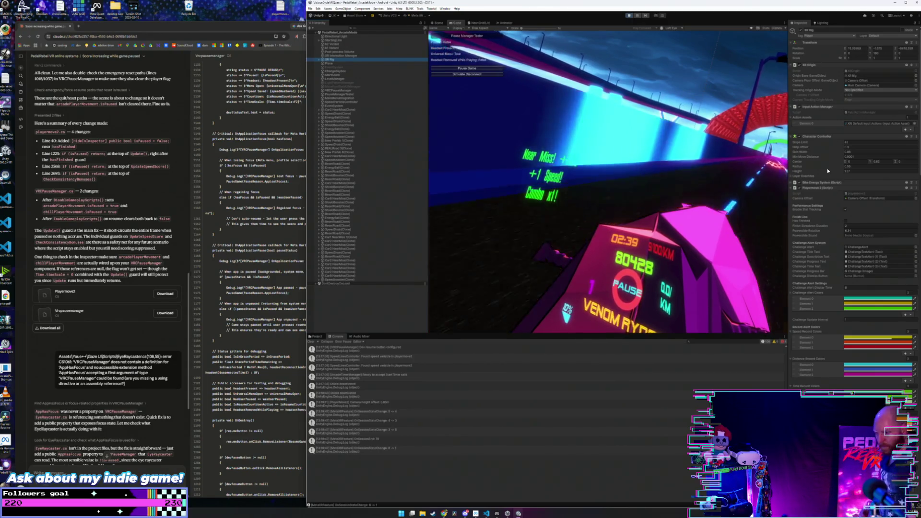
{"action": "left_click", "coordinate": [629, 16]}
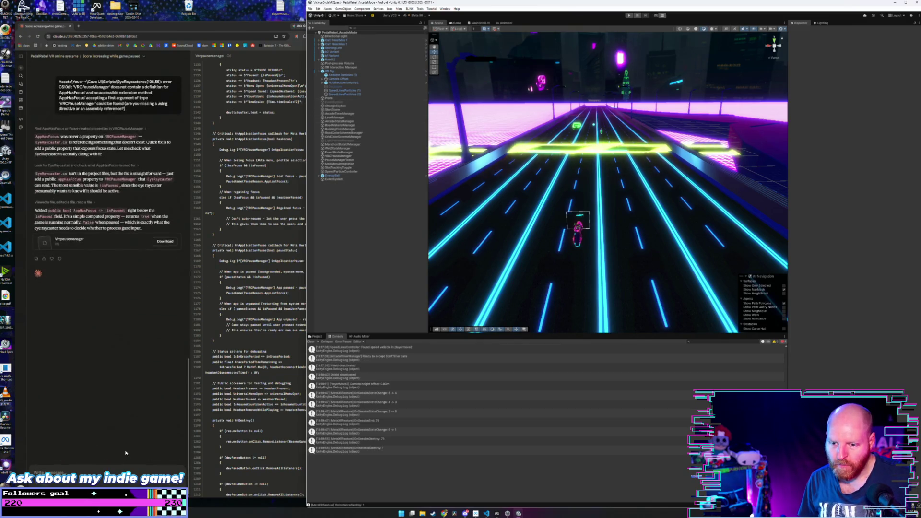
Step: Ask Claude which parameters make pedalling reach speed faster after each reset
{"action": "left_click", "coordinate": [123, 468]}
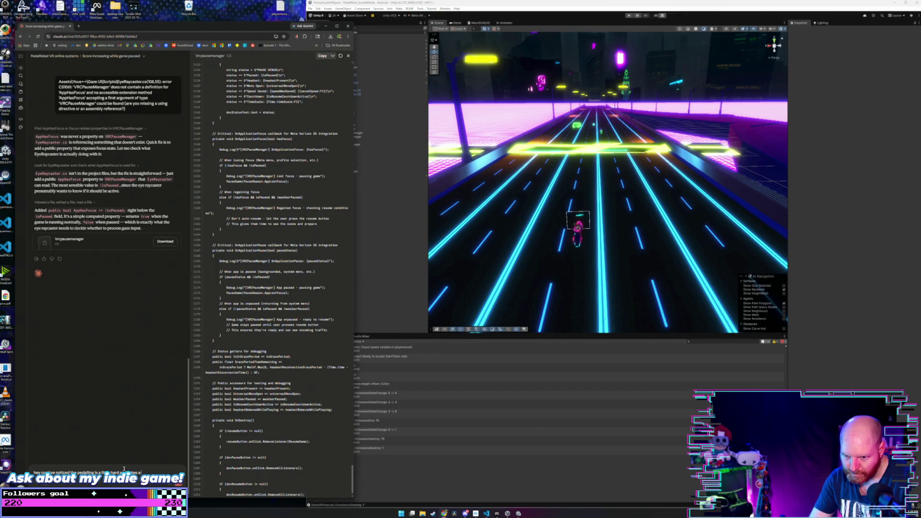
{"action": "type", "text": "bit ("}
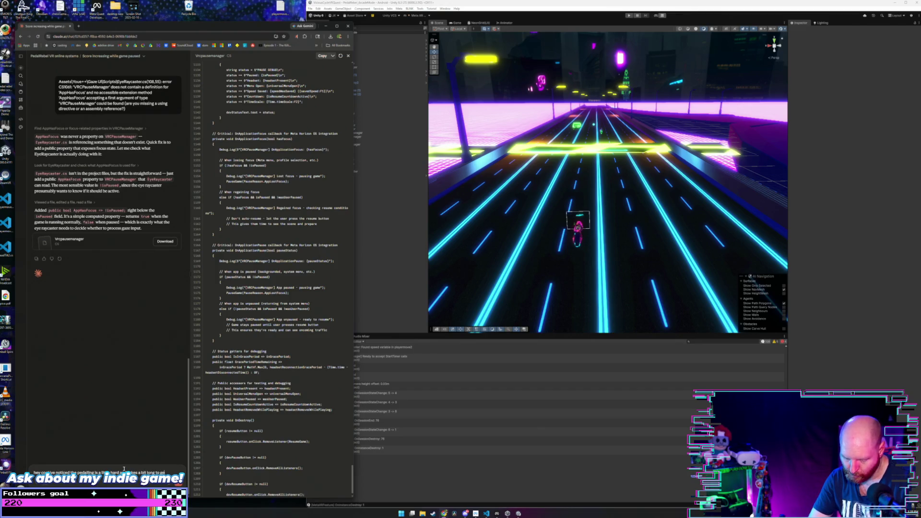
{"action": "type", "text": " speed at the start of each"}
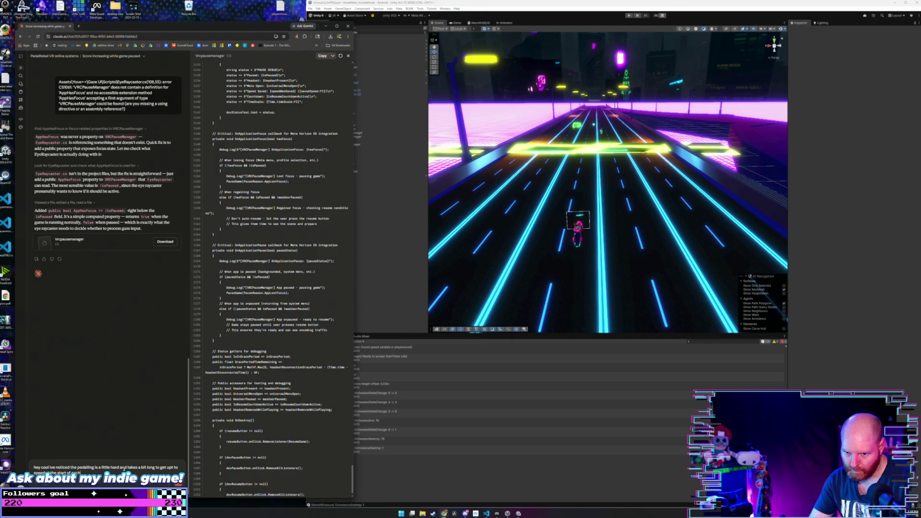
{"action": "type", "text": "what"}
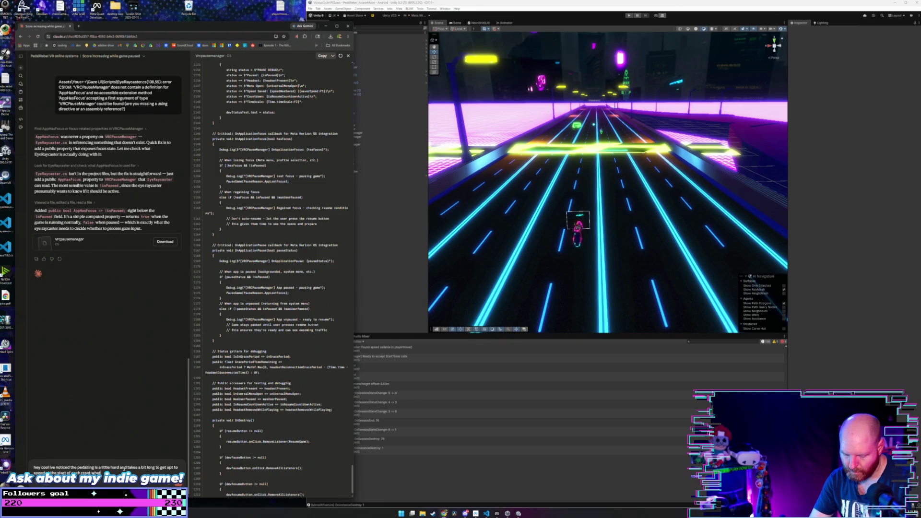
{"action": "type", "text": "oi"}
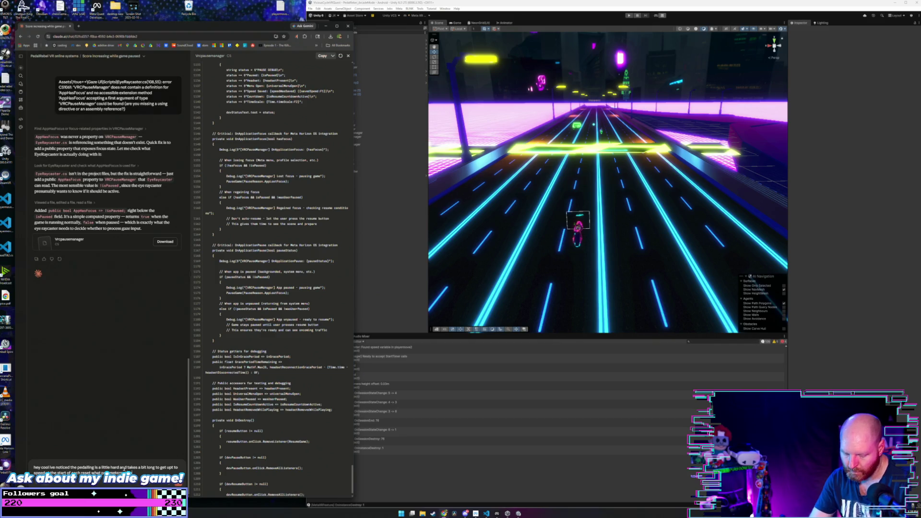
{"action": "type", "text": "djust to ma"}
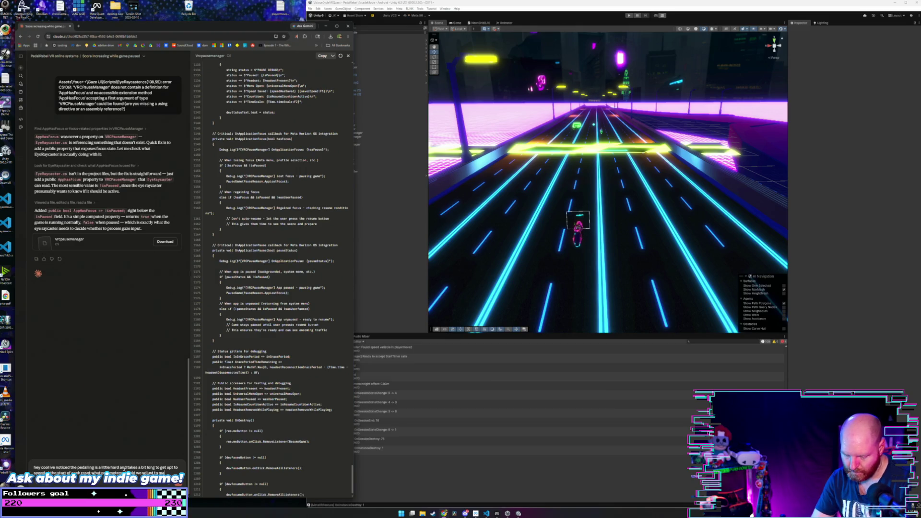
{"action": "type", "text": "speed easier to get"}
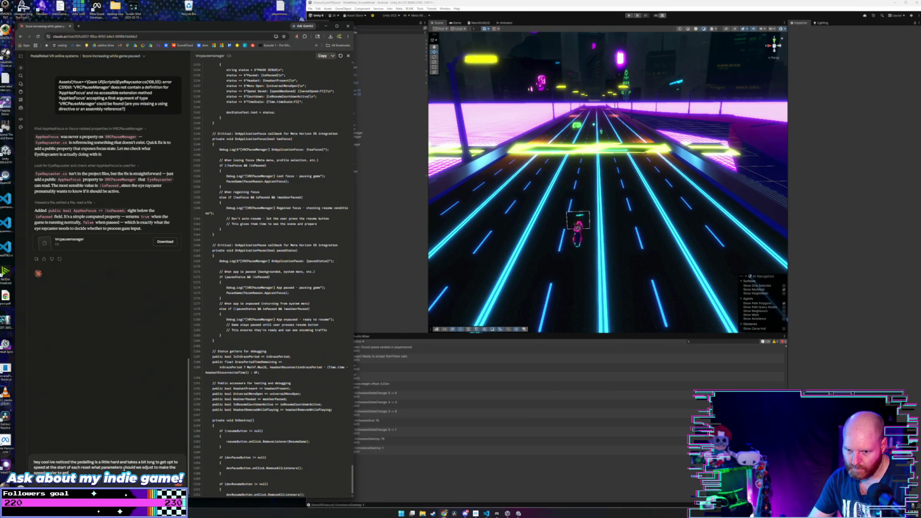
{"action": "key", "text": "Return"}
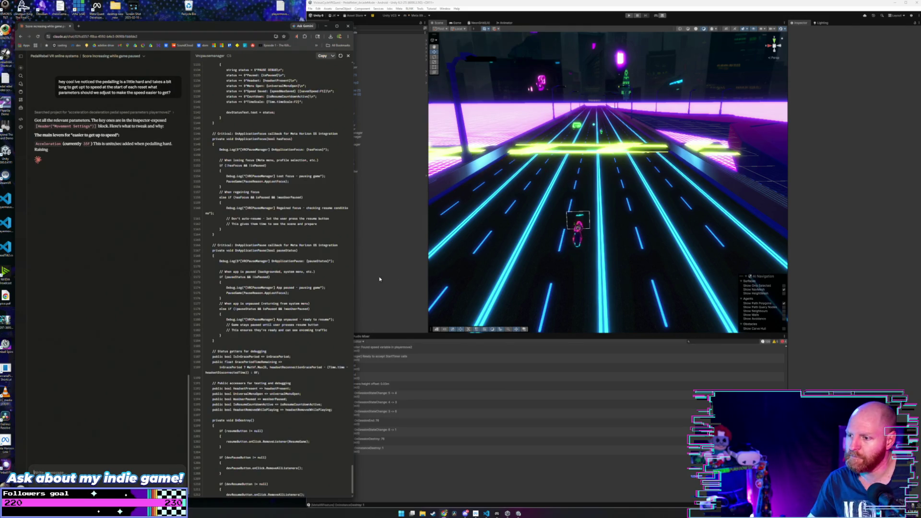
Step: Increase the XR Rig's Movement Settings Acceleration (entering 5), then highlight Claude's pedal dead-zone explanation
{"action": "left_click", "coordinate": [333, 93]}
{"action": "left_click", "coordinate": [330, 71]}
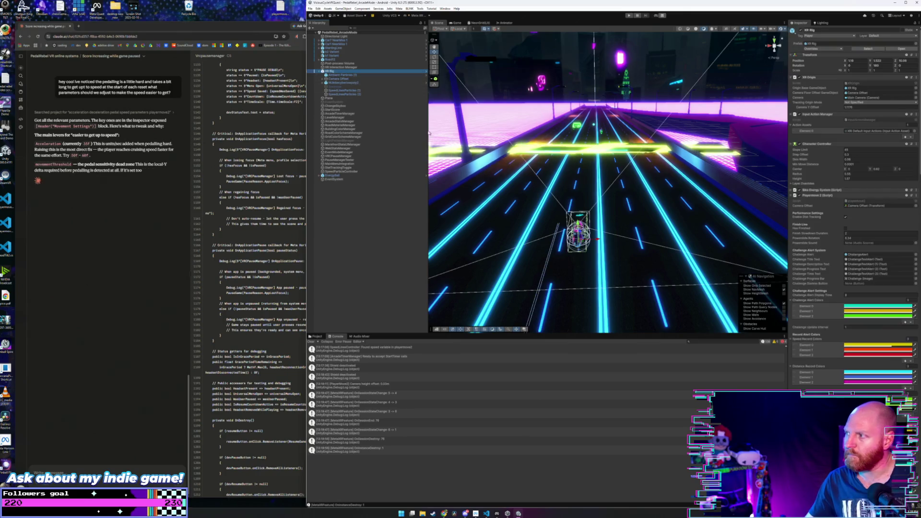
{"action": "scroll", "coordinate": [826, 236], "scroll_direction": "down", "scroll_amount": 10}
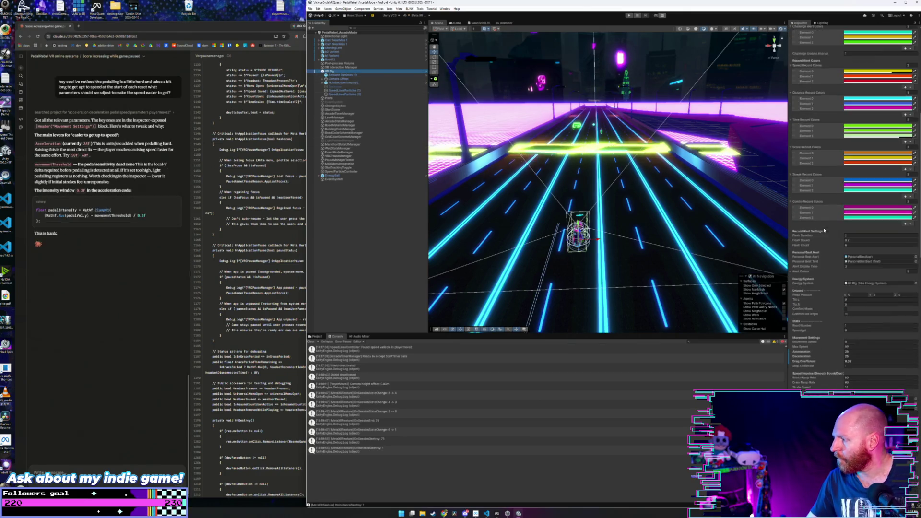
{"action": "left_click", "coordinate": [849, 273]}
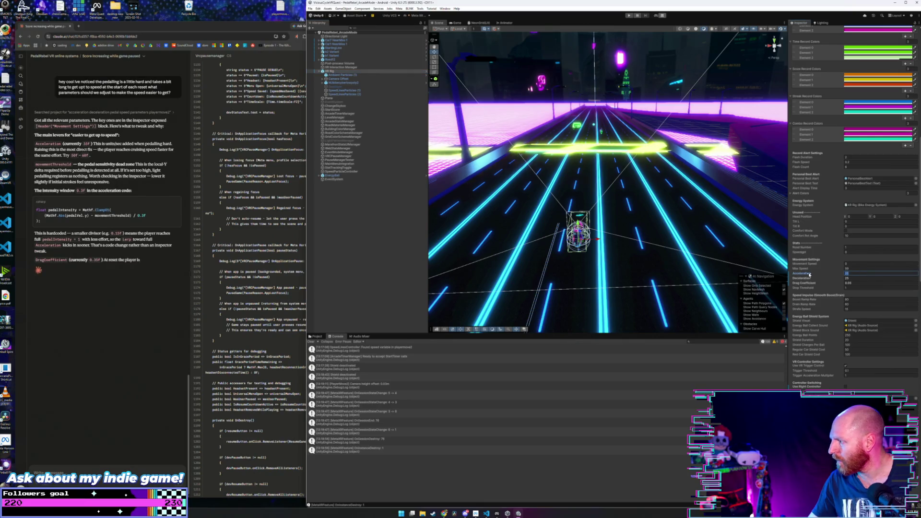
{"action": "type", "text": "5"}
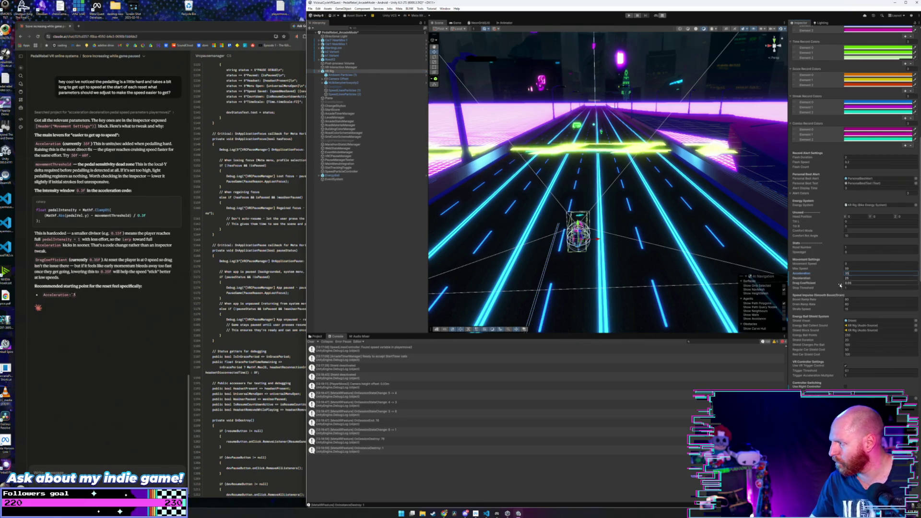
{"action": "left_click", "coordinate": [850, 283]}
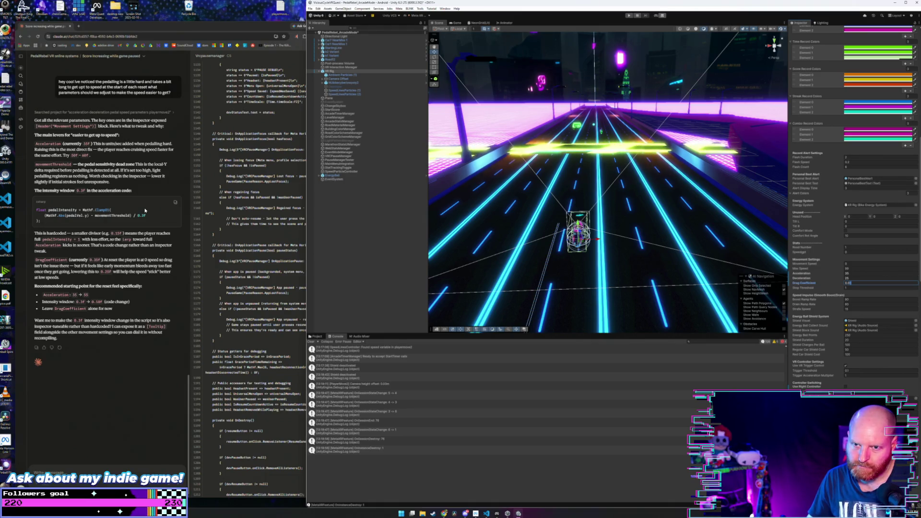
{"action": "mouse_move", "coordinate": [96, 163]}
{"action": "left_mouse_down"}
{"action": "mouse_move", "coordinate": [135, 164]}
{"action": "mouse_move", "coordinate": [163, 190]}
{"action": "left_mouse_up"}
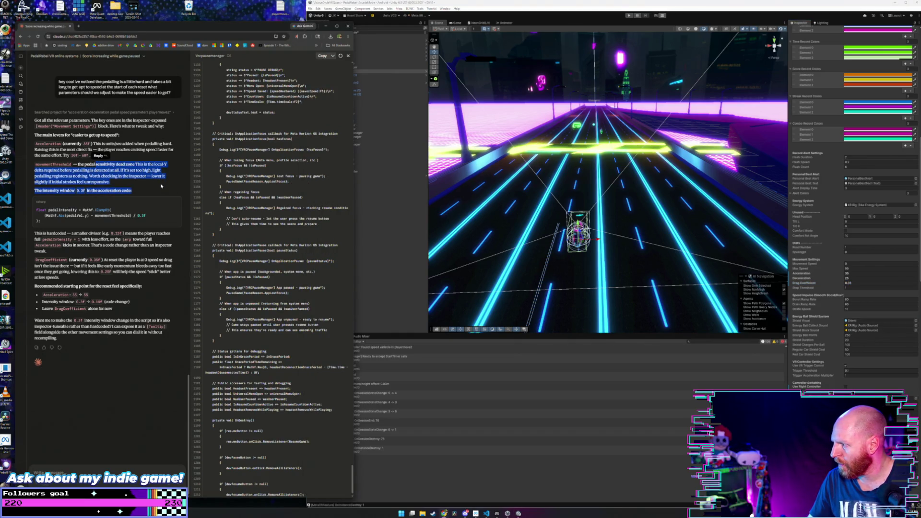
Step: Review Claude's tuning advice (Acceleration 15, intensity window 0.15f, keep DragCoefficient), then bring up VS Code
{"action": "scroll", "coordinate": [804, 309], "scroll_direction": "down", "scroll_amount": 3}
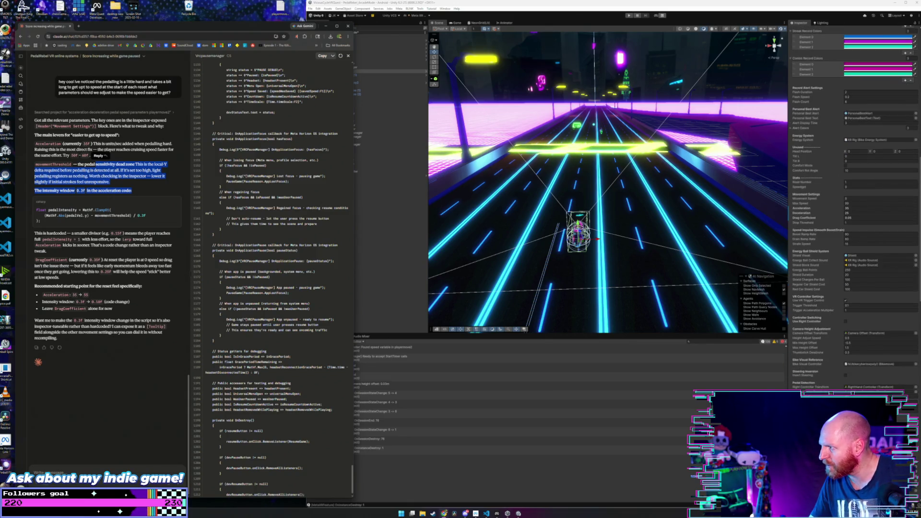
{"action": "key", "text": "alt+Tab"}
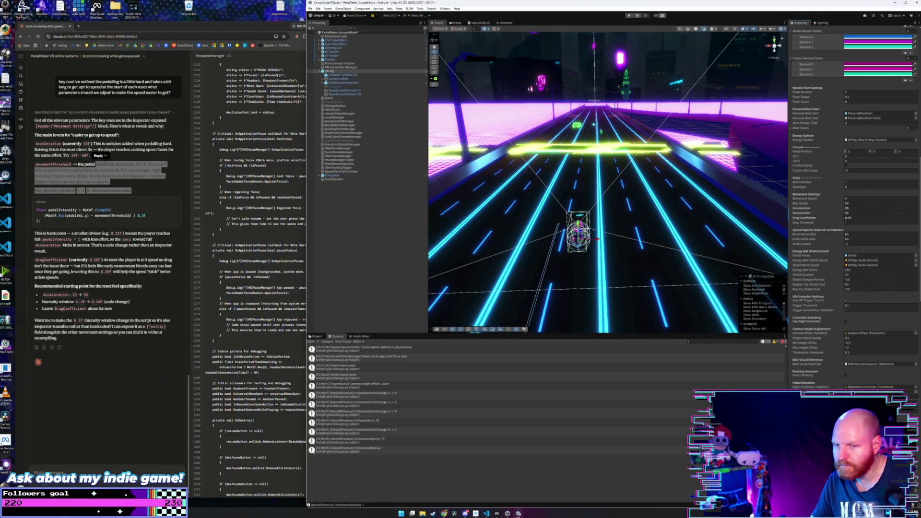
{"action": "key", "text": "alt+Tab"}
{"action": "left_click", "coordinate": [141, 191]}
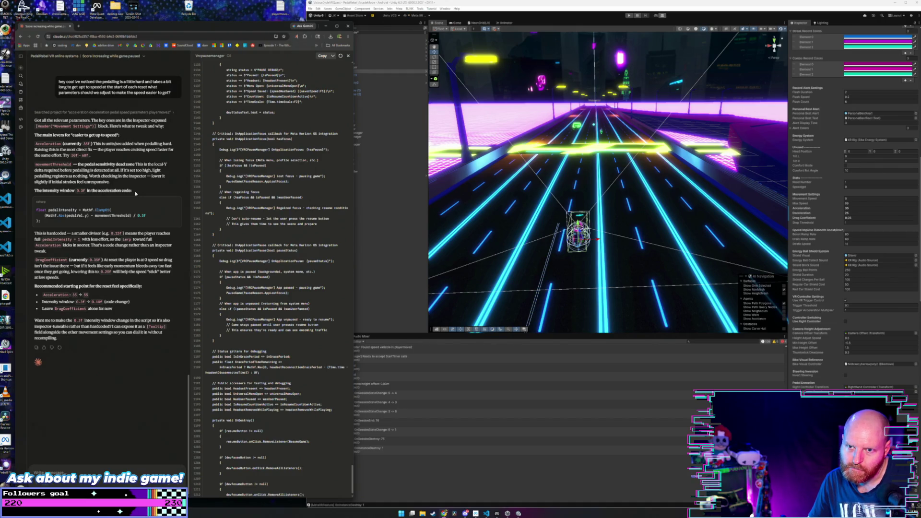
{"action": "left_click_drag", "start_coordinate": [98, 169], "coordinate": [164, 178]}
{"action": "left_click", "coordinate": [163, 187]}
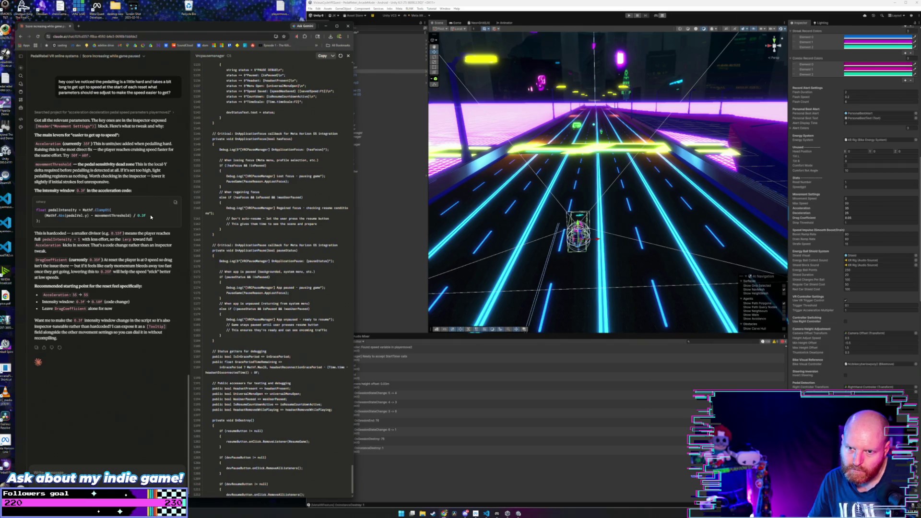
{"action": "left_click", "coordinate": [487, 513]}
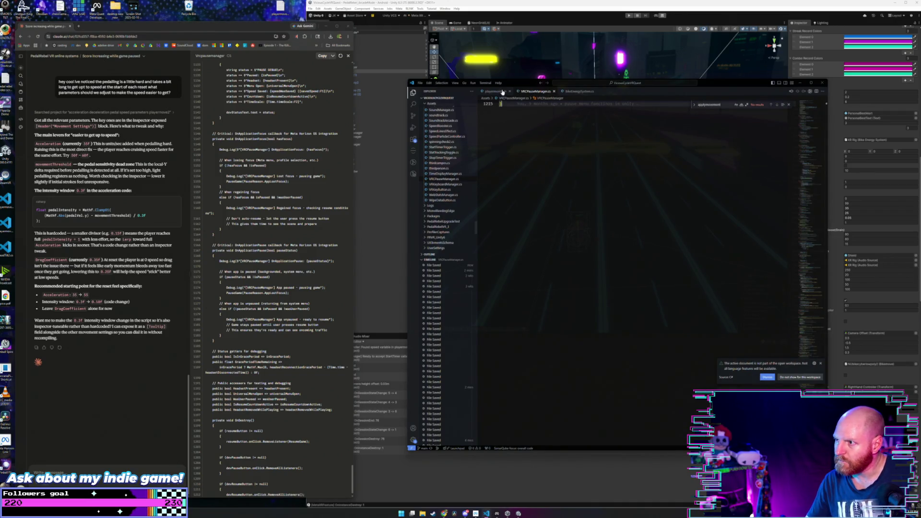
Step: Search playermove2.cs for movementThreshold
{"action": "type", "text": "moveme"}
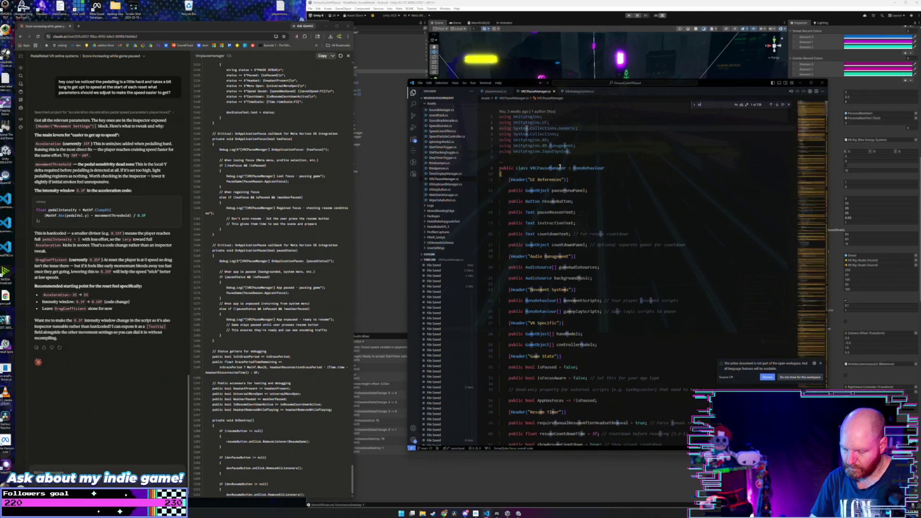
{"action": "type", "text": "nt"}
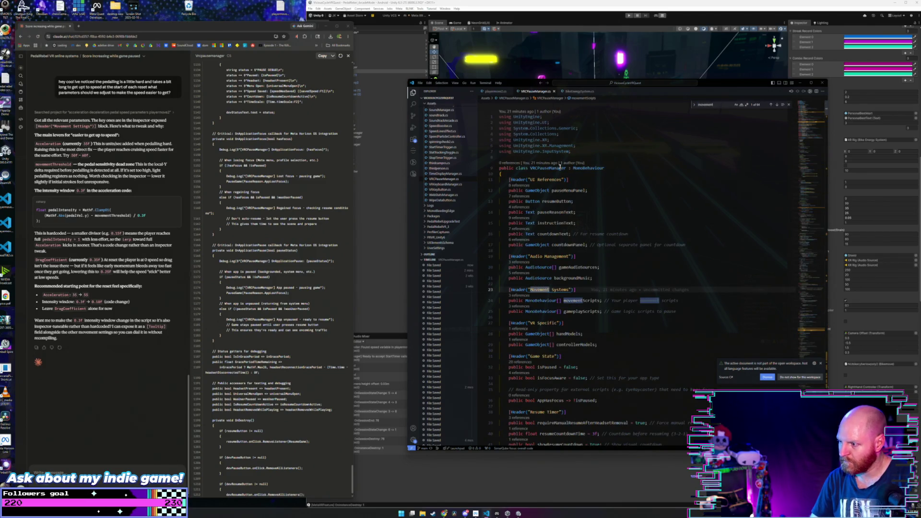
{"action": "type", "text": "Thres"}
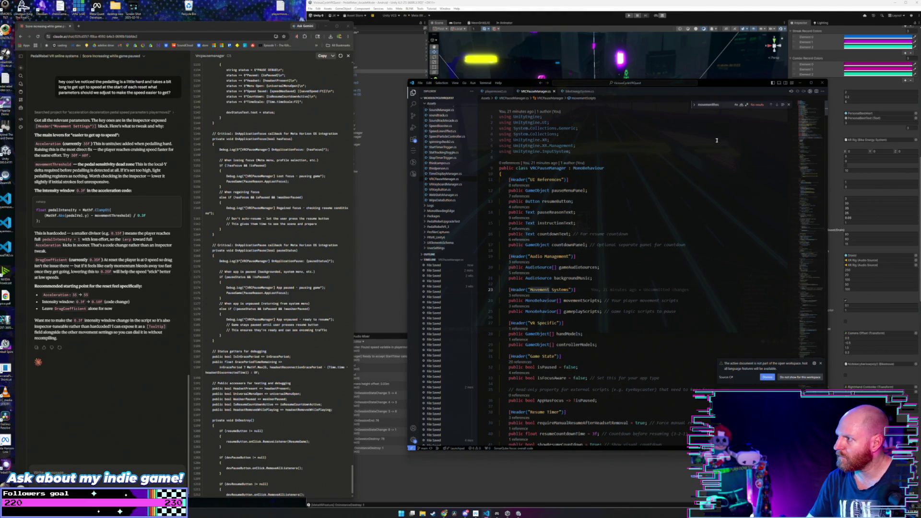
{"action": "key", "text": "ctrl+Tab"}
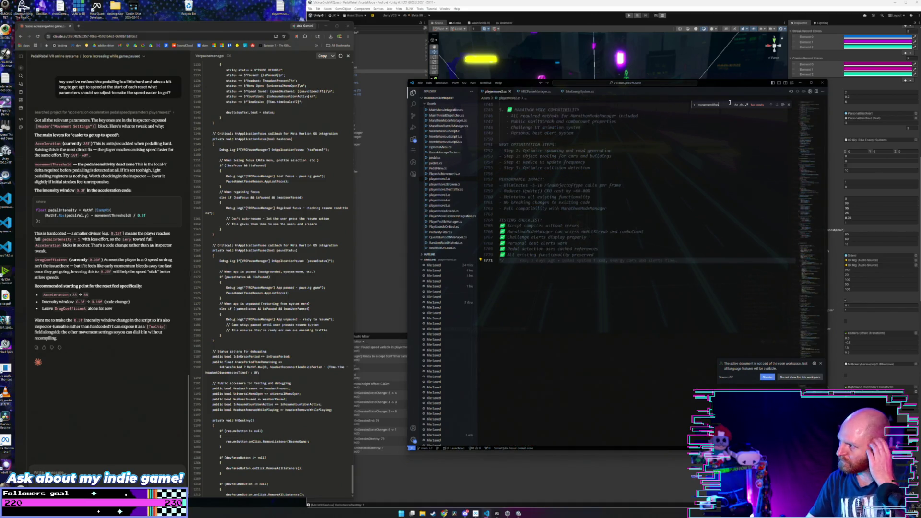
{"action": "key", "text": "BackSpace"}
{"action": "key", "text": "BackSpace"}
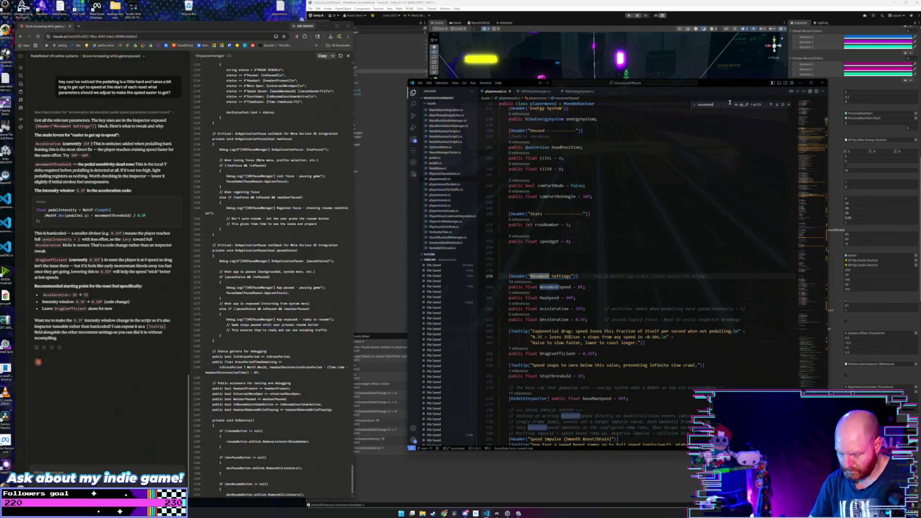
{"action": "type", "text": "re"}
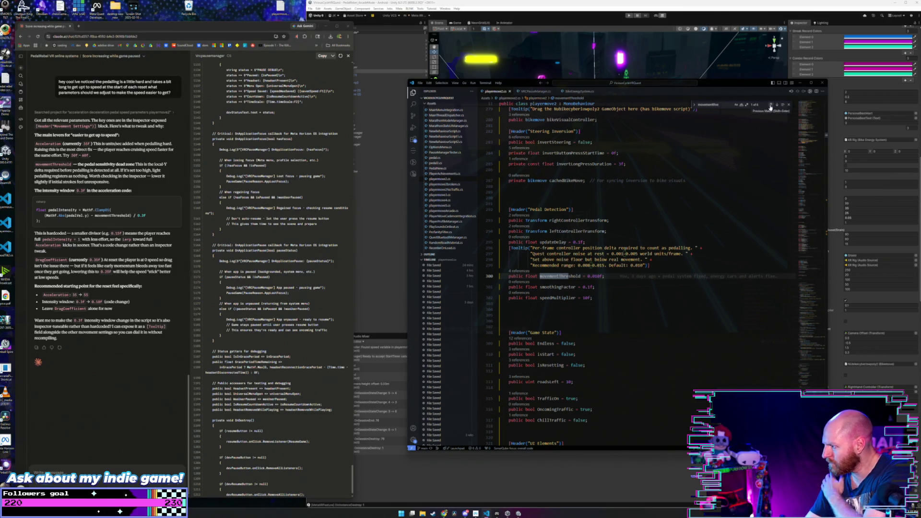
Step: Check movementThreshold's use in the acceleration code, return to its line-300 declaration, then switch to Unity
{"action": "left_click_drag", "start_coordinate": [743, 83], "coordinate": [642, 83]}
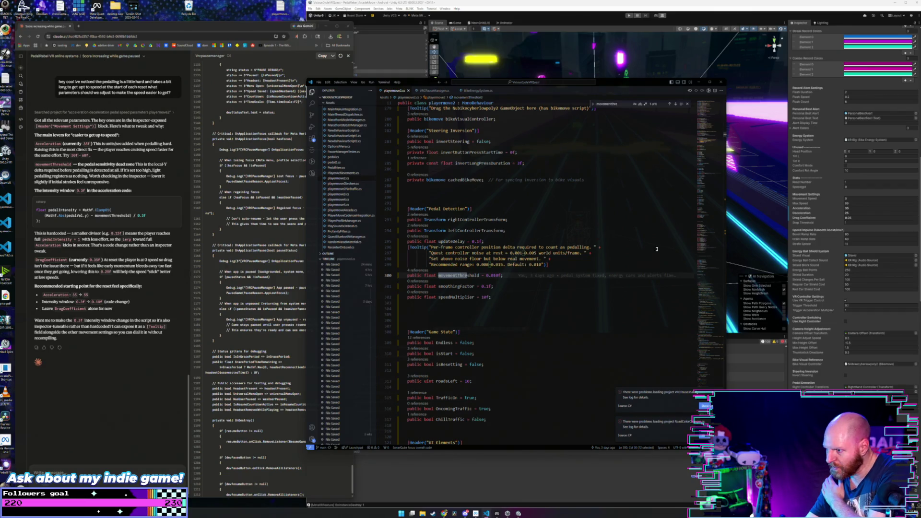
{"action": "left_click", "coordinate": [669, 104]}
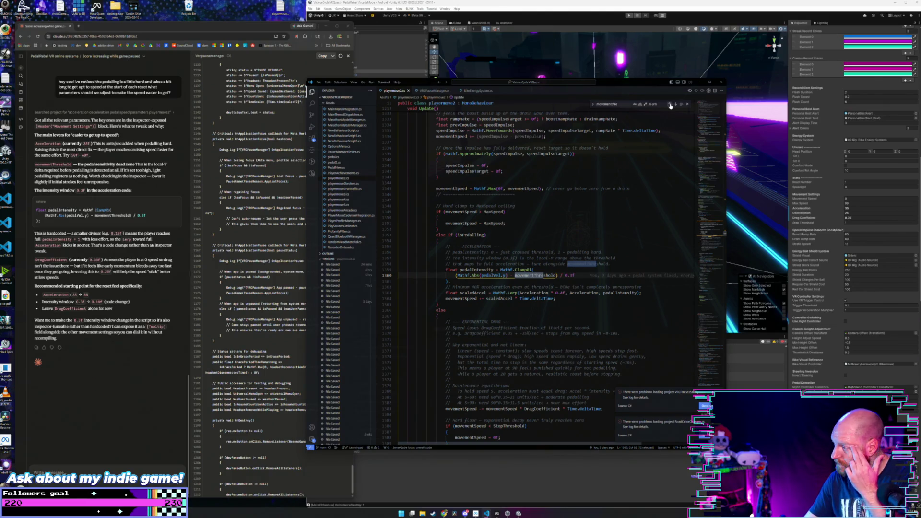
{"action": "left_click", "coordinate": [676, 105]}
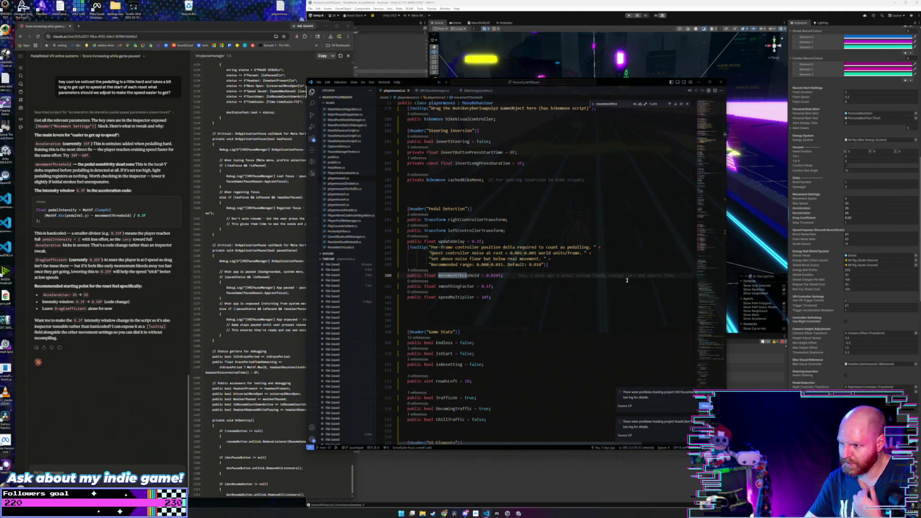
{"action": "left_click", "coordinate": [513, 275]}
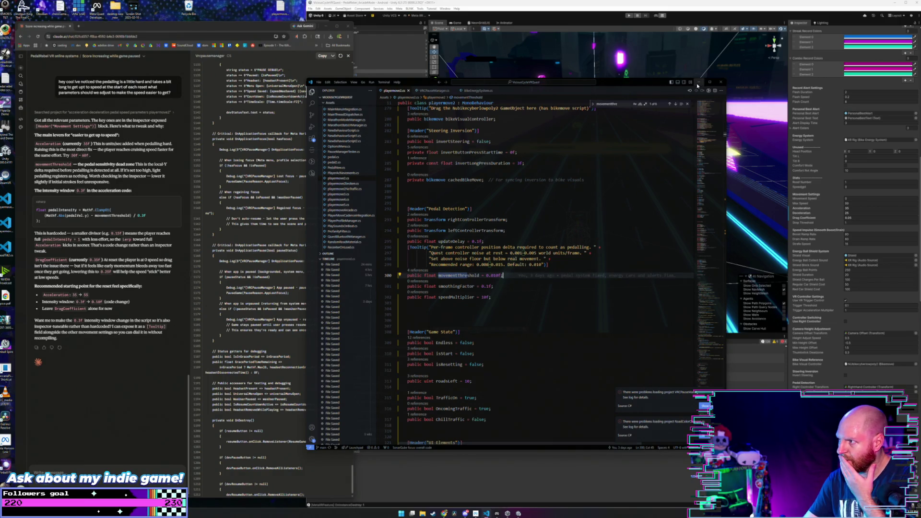
{"action": "left_click", "coordinate": [853, 347]}
{"action": "left_click", "coordinate": [854, 352]}
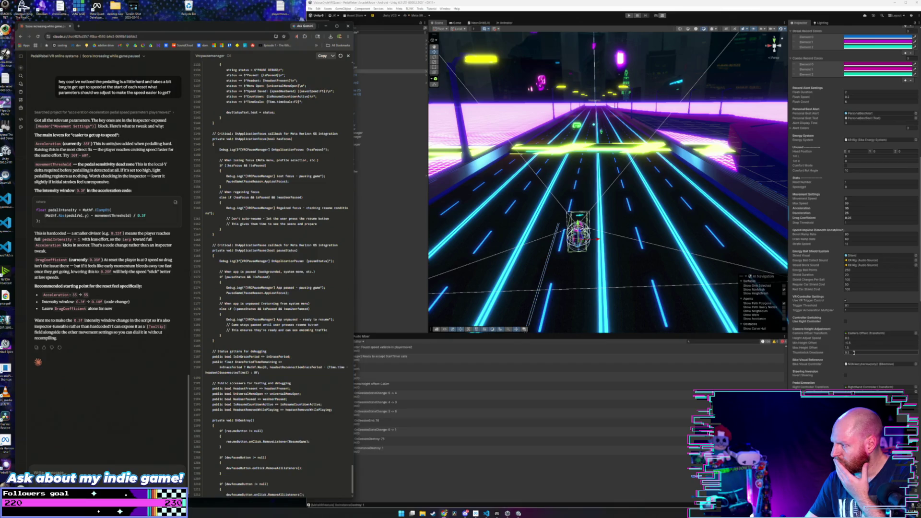
Step: Commit 1.5 as the Max Height Offset in the Inspector
{"action": "left_click", "coordinate": [854, 347]}
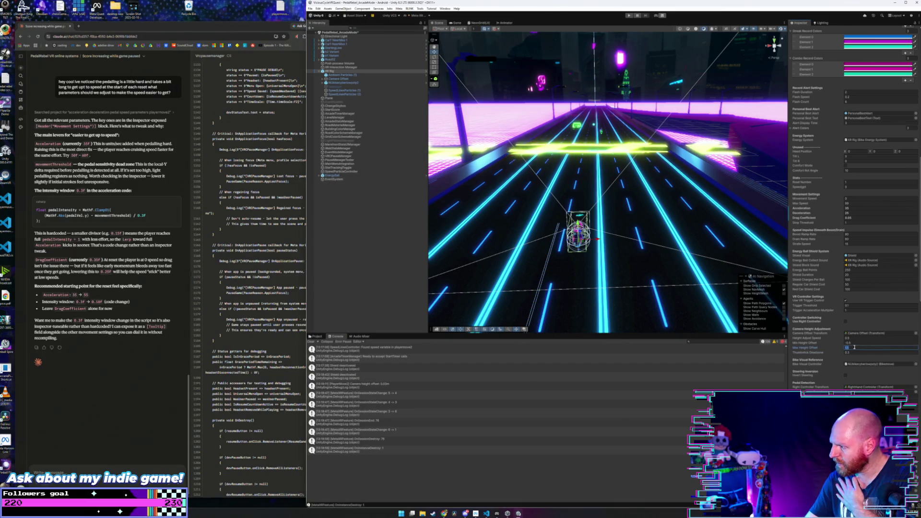
{"action": "key", "text": "Return"}
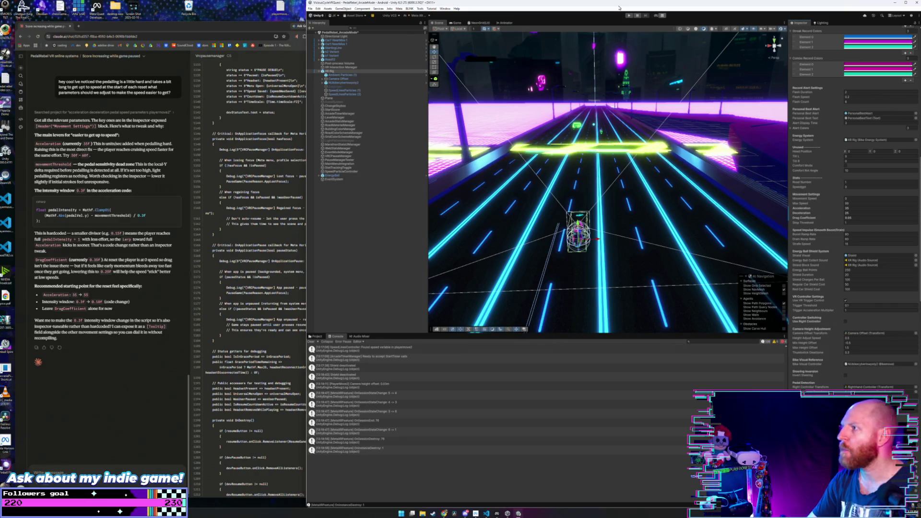
{"action": "left_click", "coordinate": [310, 8]}
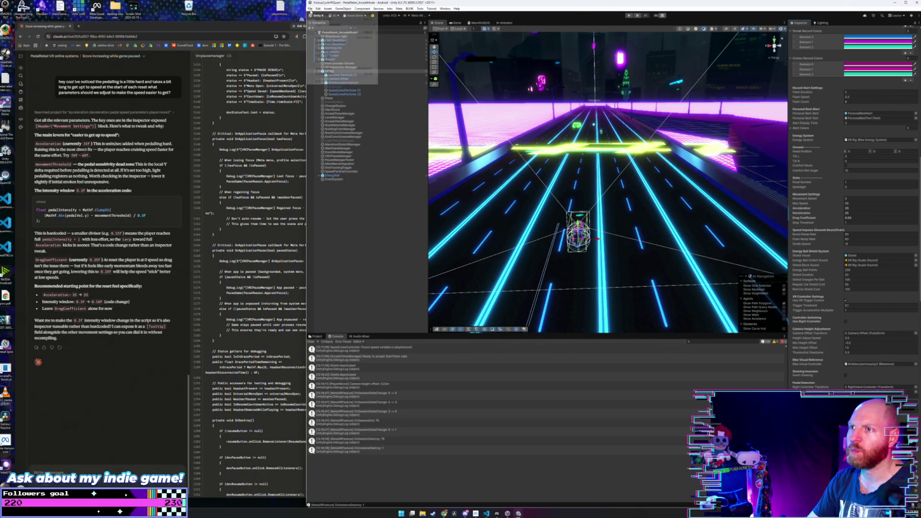
Step: Dismiss the File menu without choosing a command and enter Play mode for a headset playtest
{"action": "left_click", "coordinate": [568, 17]}
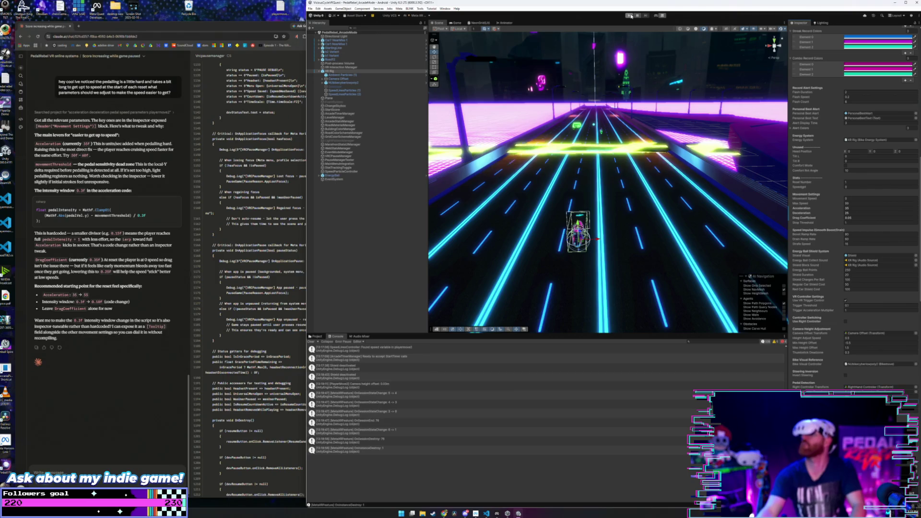
{"action": "left_click", "coordinate": [630, 16]}
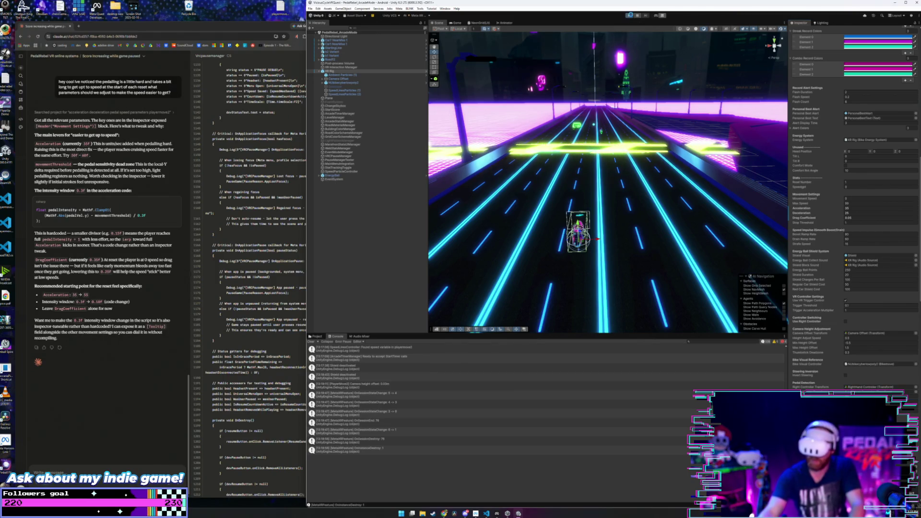
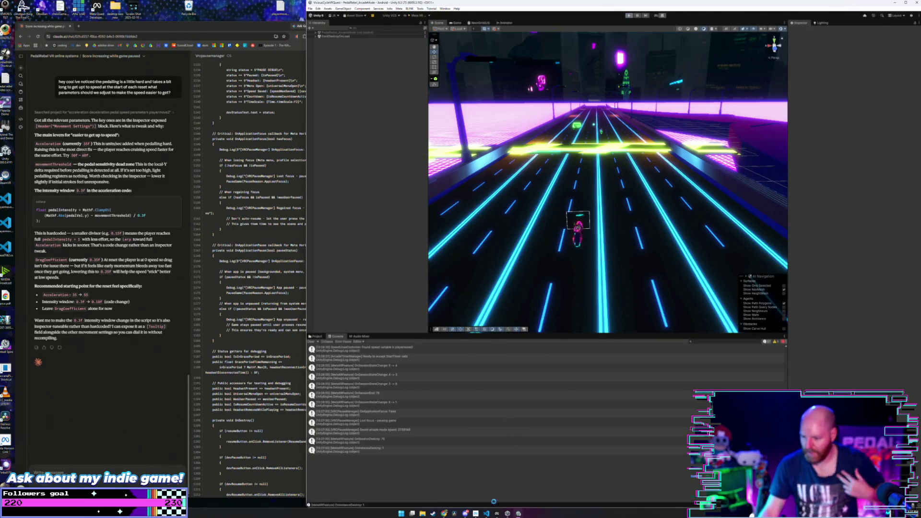
Step: Stop play mode and select the 3 in the 0.3f pedal intensity window on line 1360
{"action": "left_click", "coordinate": [486, 514]}
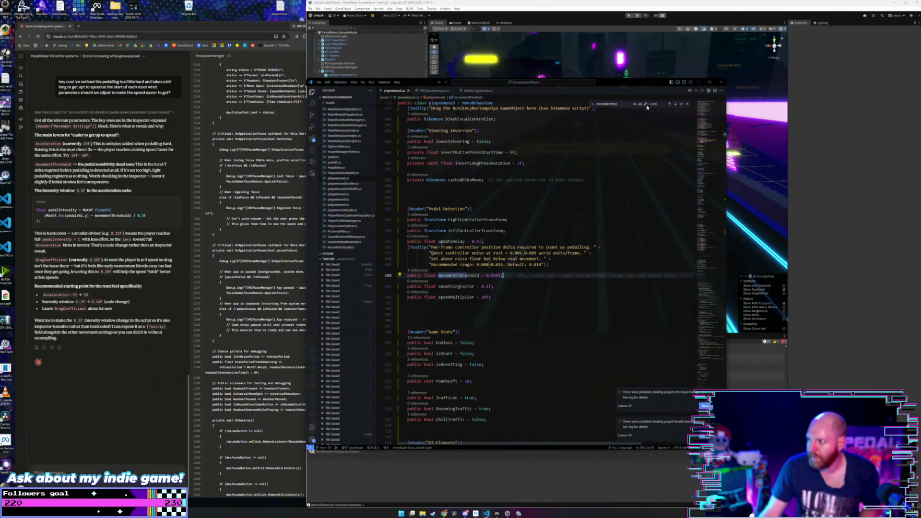
{"action": "left_click", "coordinate": [670, 105]}
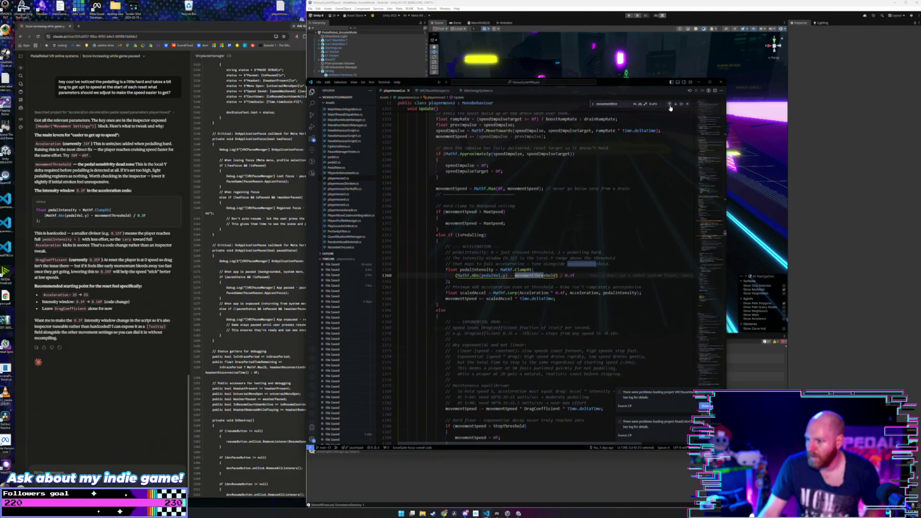
{"action": "left_click", "coordinate": [572, 276]}
{"action": "key", "text": "shift+Left"}
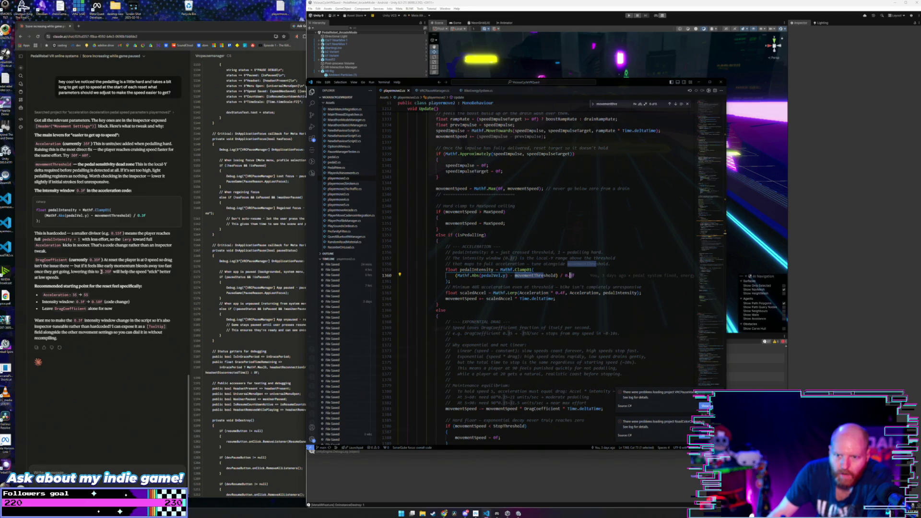
Step: Highlight the chat advice about lowering the value, then bring Unity to the front
{"action": "left_click_drag", "start_coordinate": [47, 271], "coordinate": [86, 272]}
{"action": "left_click", "coordinate": [85, 272]}
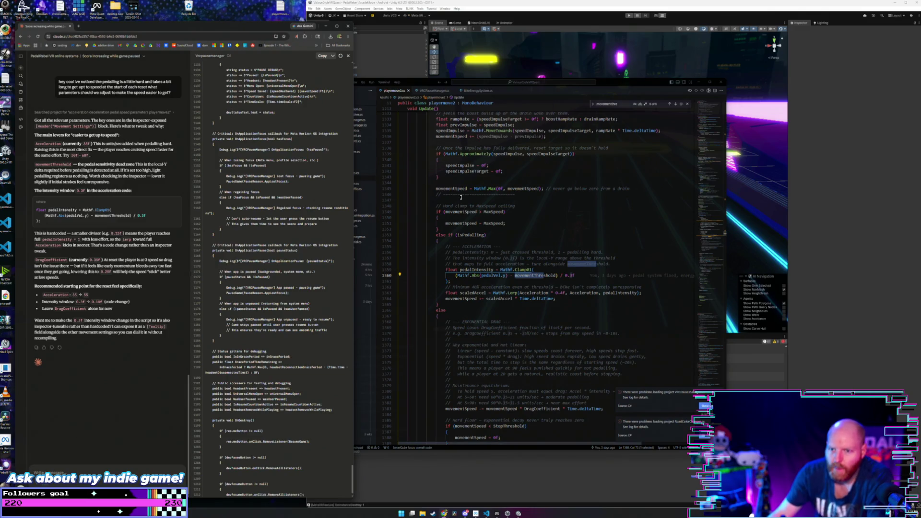
{"action": "left_click", "coordinate": [600, 3]}
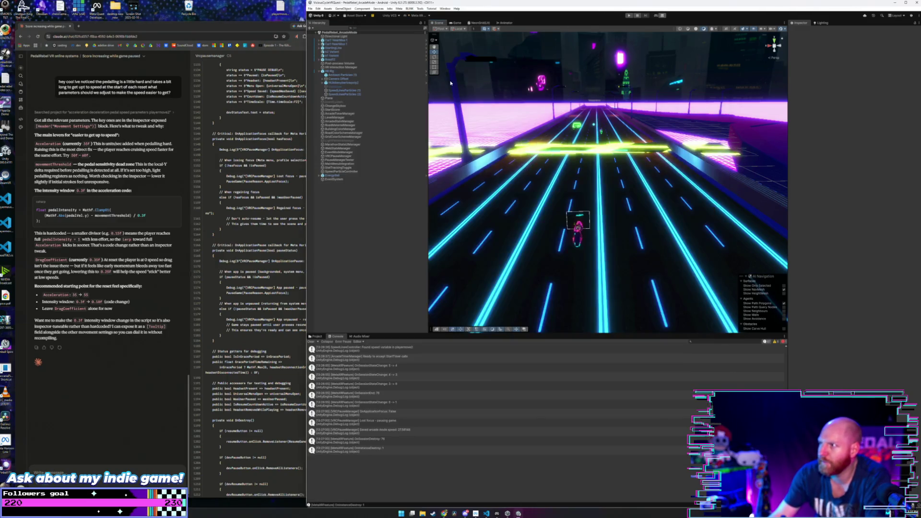
Step: Set the XR Rig's Drag Coefficient to 0.05, then return to line 1360 of playermove2.cs
{"action": "left_click", "coordinate": [341, 71]}
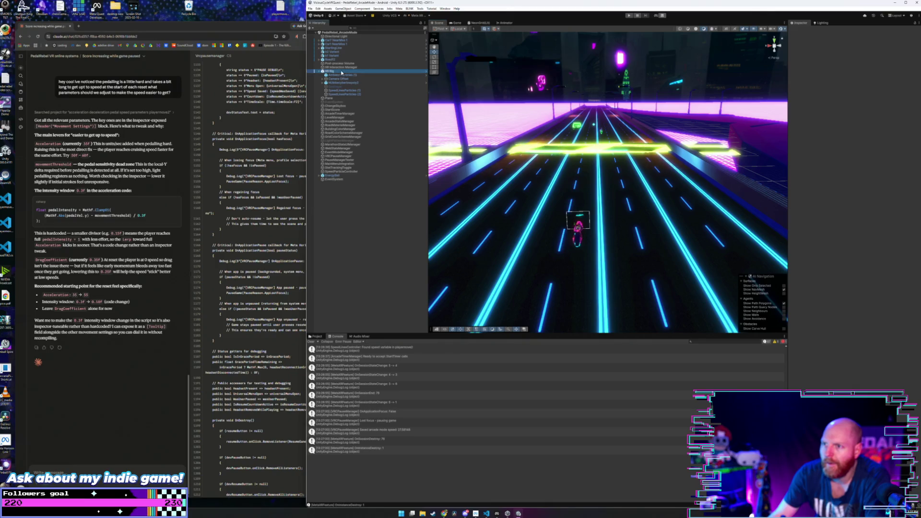
{"action": "scroll", "coordinate": [826, 220], "scroll_direction": "down", "scroll_amount": 10}
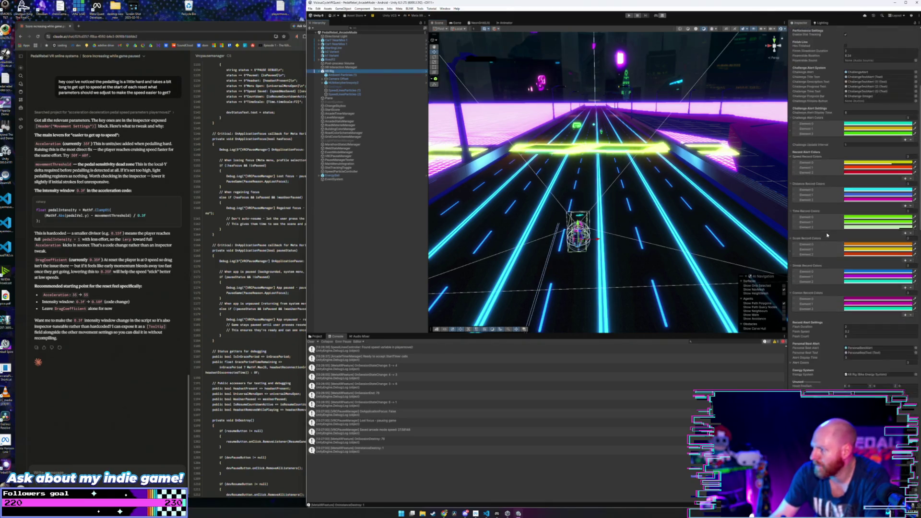
{"action": "left_click", "coordinate": [849, 296]}
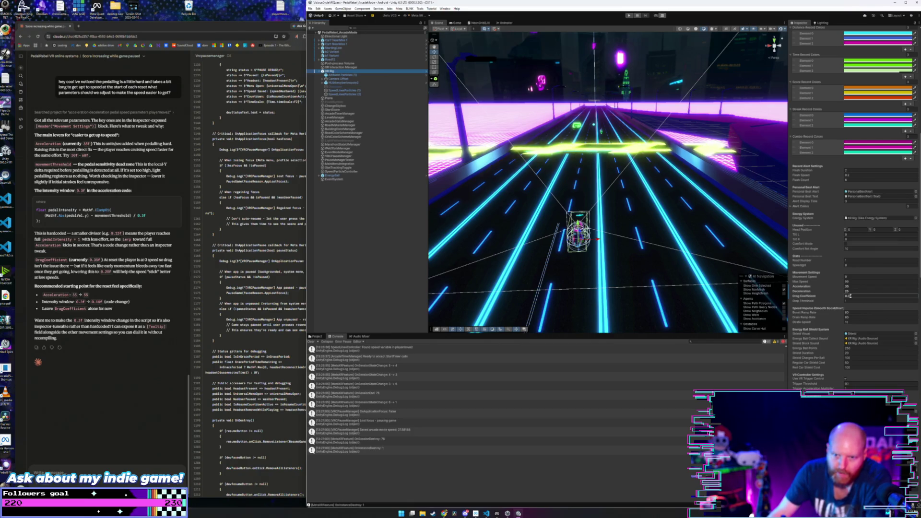
{"action": "key", "text": "Return"}
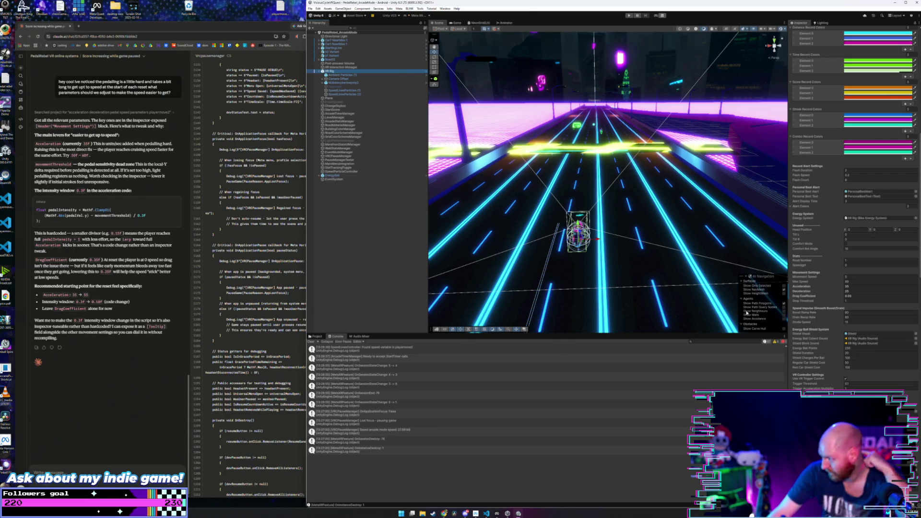
{"action": "scroll", "coordinate": [812, 311], "scroll_direction": "down", "scroll_amount": 3}
{"action": "scroll", "coordinate": [812, 312], "scroll_direction": "down", "scroll_amount": 1}
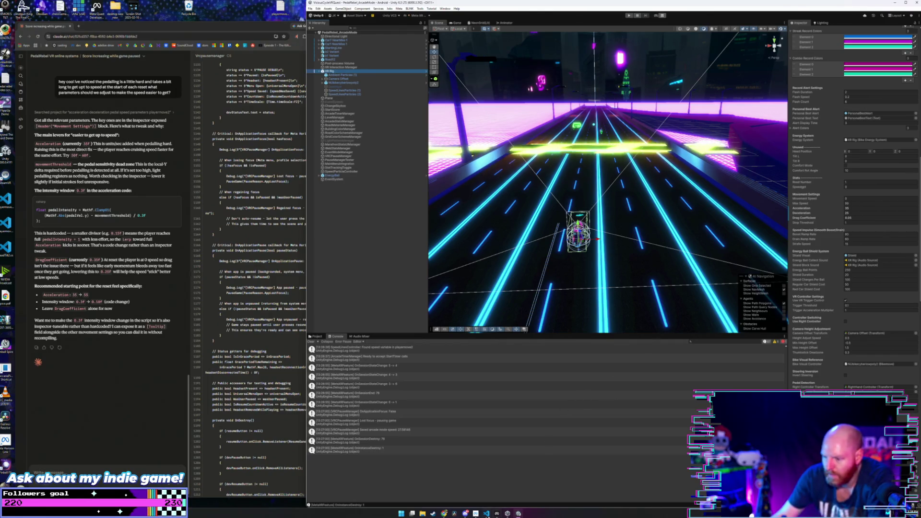
{"action": "key", "text": "alt+Tab"}
{"action": "left_click", "coordinate": [572, 276]}
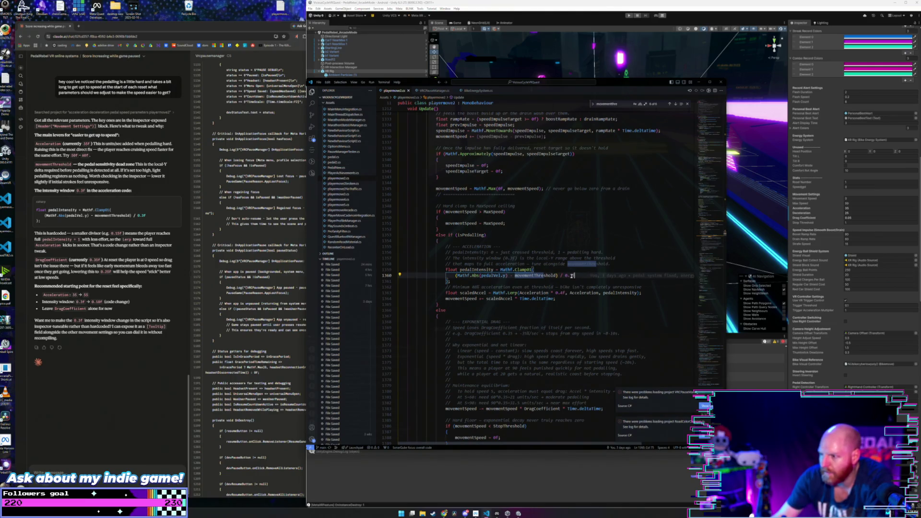
Step: Change the pedal intensity window from 0.3f to 0.15f, save the script, and return to Unity
{"action": "key", "text": "shift+Left"}
{"action": "type", "text": "15"}
{"action": "key", "text": "ctrl+s"}
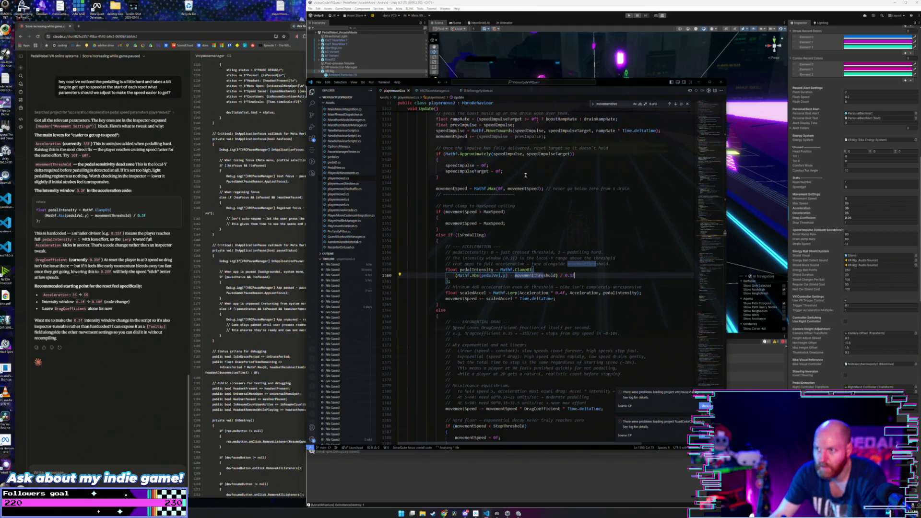
{"action": "key", "text": "alt+Tab"}
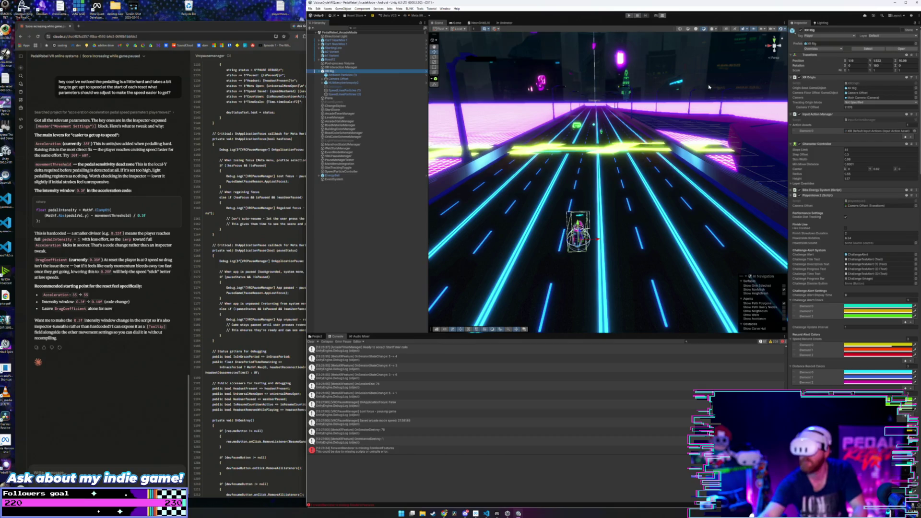
Step: Test-ride the 0.15f pedal tuning in the headset, then stop play mode
{"action": "left_click", "coordinate": [629, 15]}
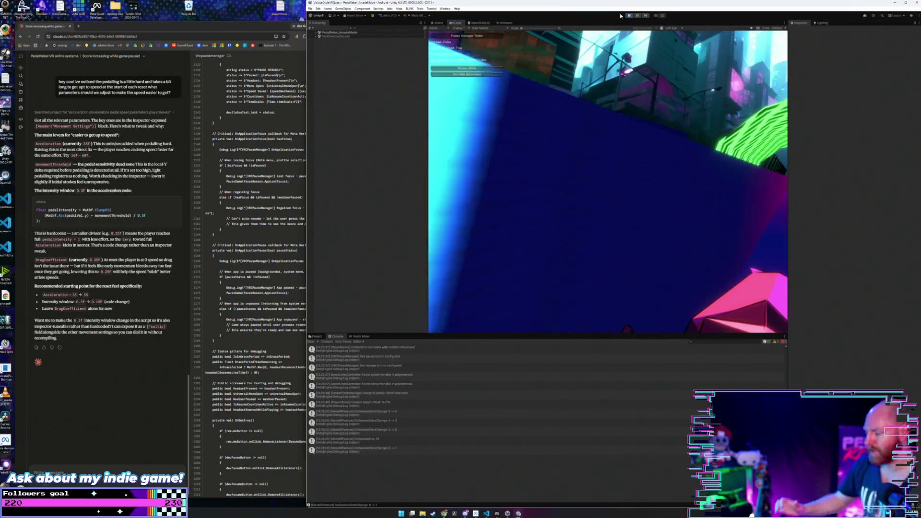
{"action": "left_click", "coordinate": [631, 16]}
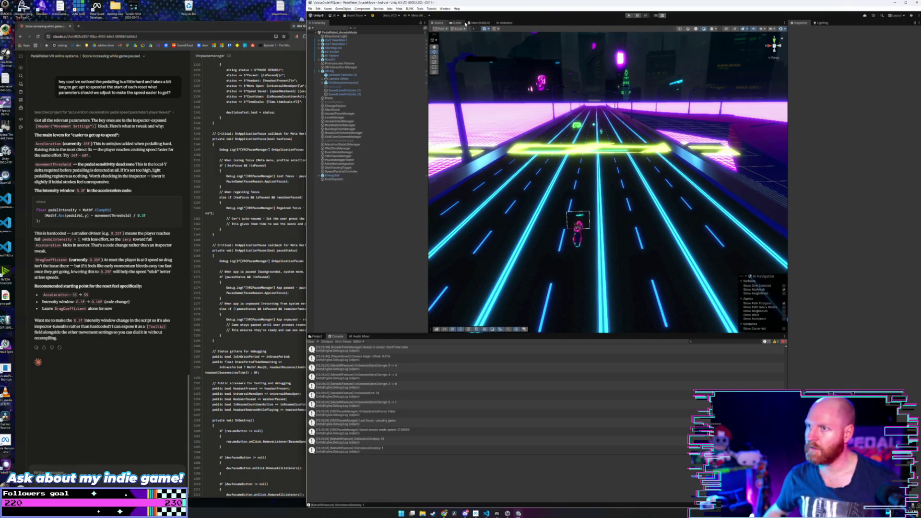
Step: Save the current scene and the whole project
{"action": "left_click", "coordinate": [310, 8]}
{"action": "left_click", "coordinate": [320, 32]}
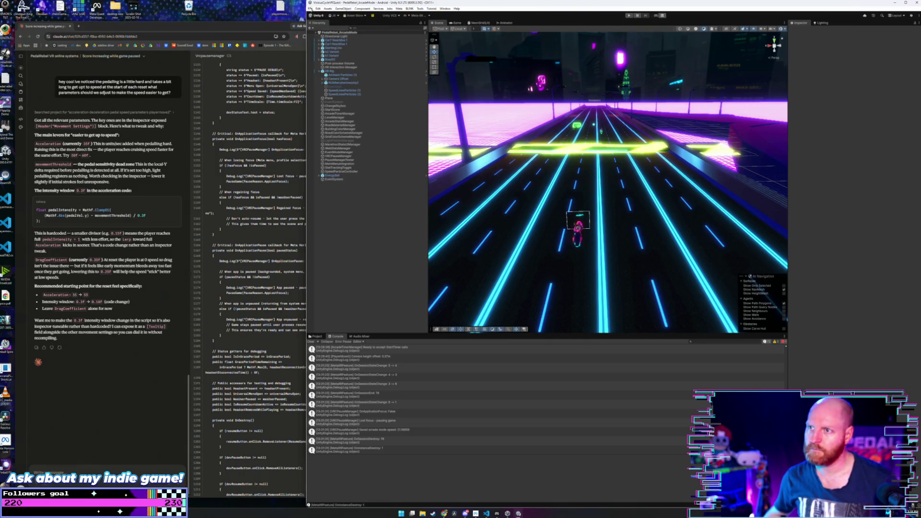
{"action": "left_click", "coordinate": [310, 8]}
{"action": "left_click", "coordinate": [342, 61]}
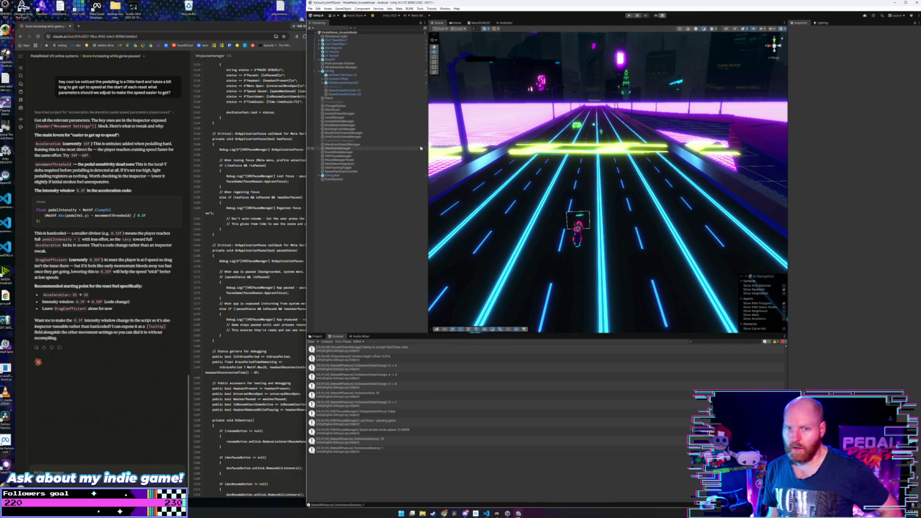
{"action": "left_click", "coordinate": [310, 8]}
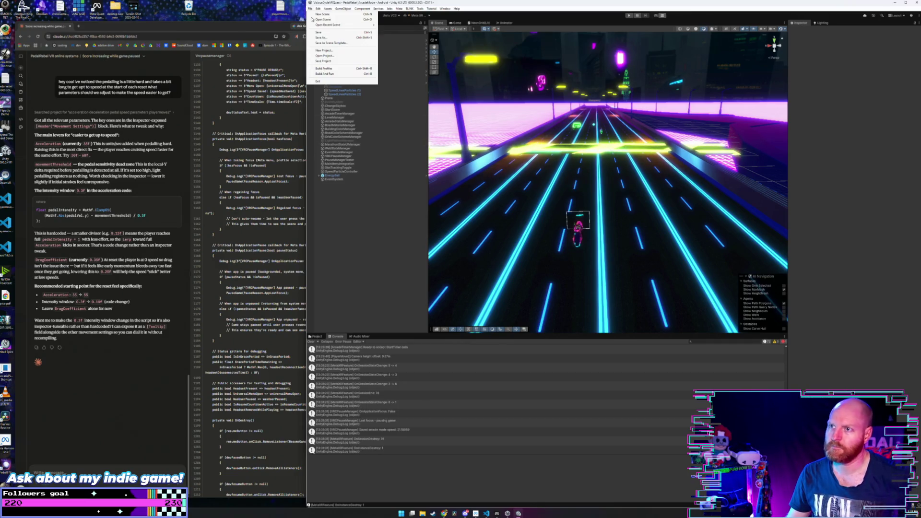
Step: Open the Android Player settings from Build Profiles and expand Publishing Settings
{"action": "left_click", "coordinate": [339, 71]}
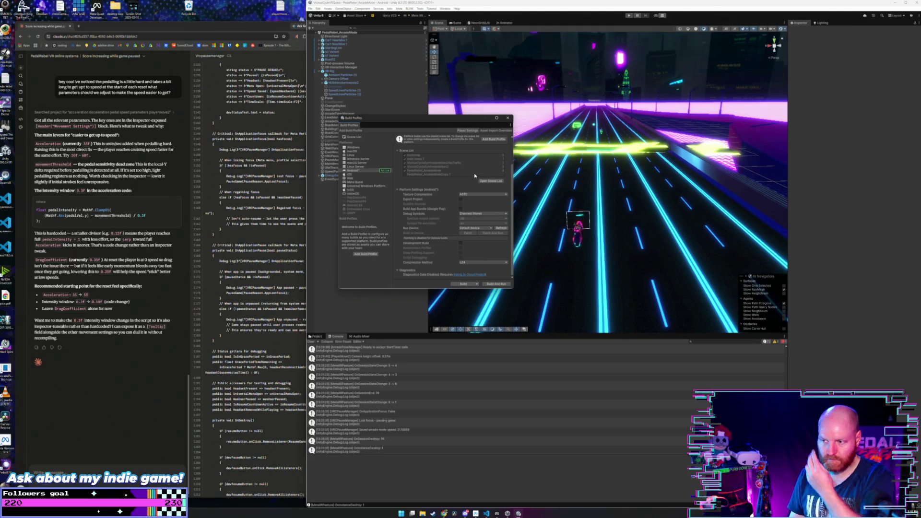
{"action": "left_click", "coordinate": [467, 130]}
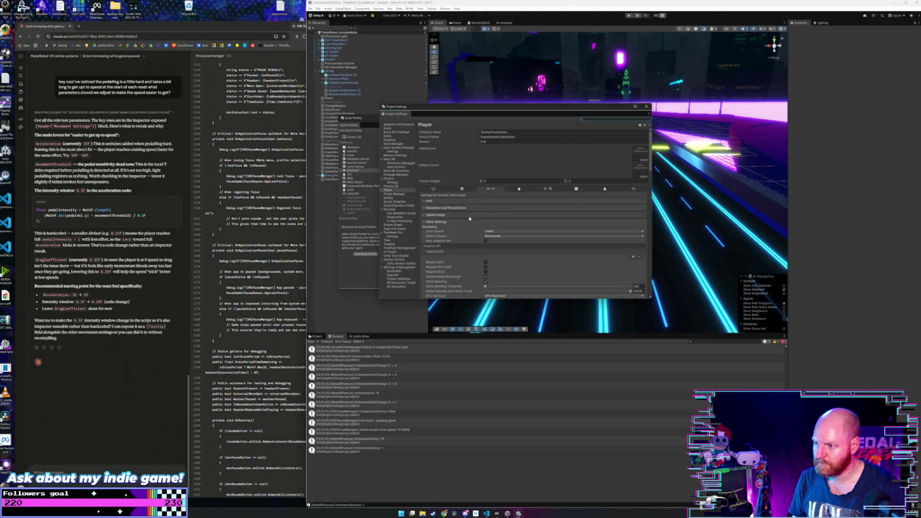
{"action": "left_click", "coordinate": [466, 222]}
{"action": "left_click", "coordinate": [465, 216]}
{"action": "left_click", "coordinate": [465, 216]}
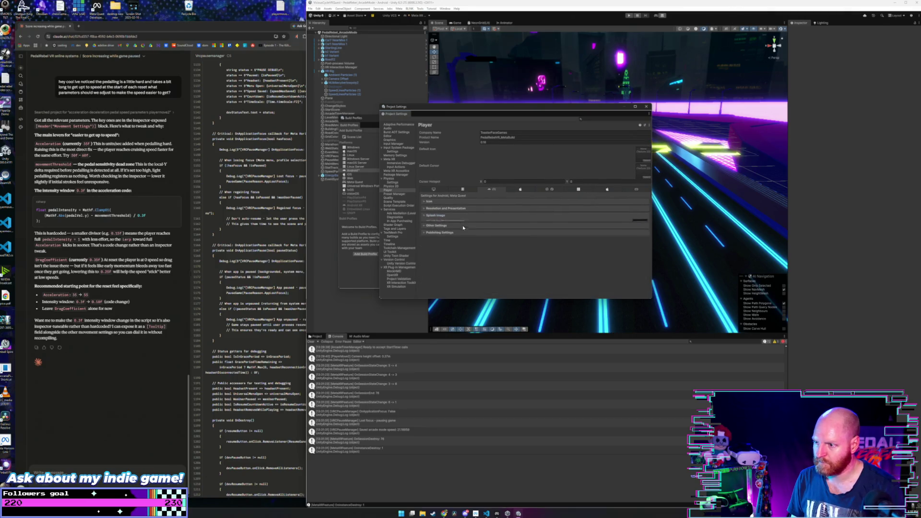
{"action": "left_click", "coordinate": [464, 232]}
{"action": "scroll", "coordinate": [465, 236], "scroll_direction": "down", "scroll_amount": 3}
Step: Enter the keystore password and the key password
{"action": "left_click", "coordinate": [502, 195]}
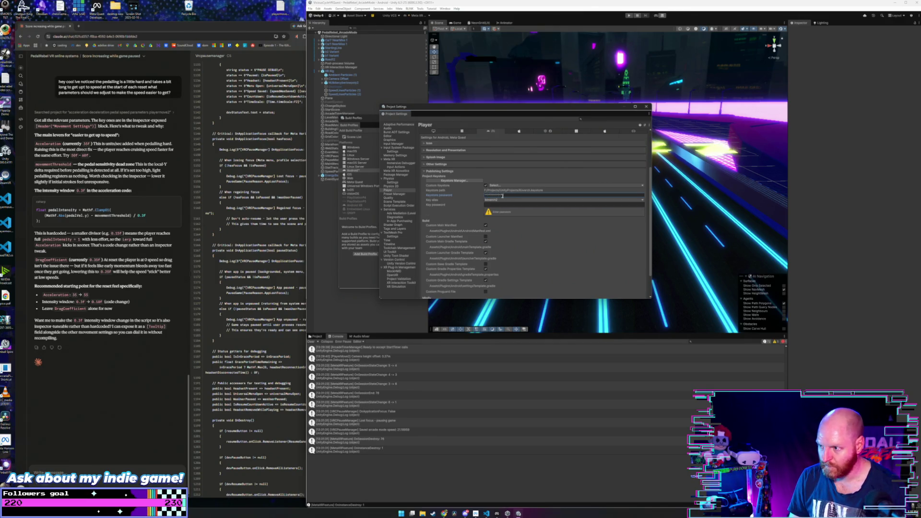
{"action": "key", "text": "Return"}
{"action": "left_click", "coordinate": [439, 195]}
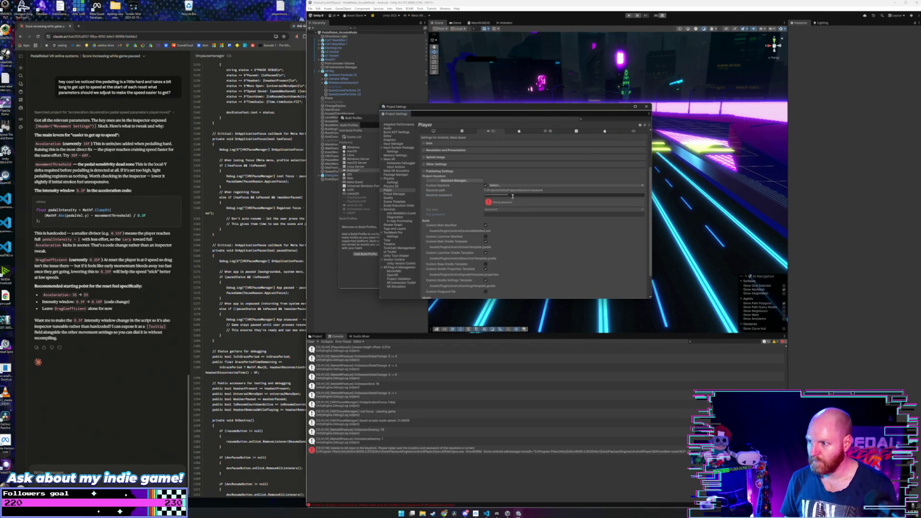
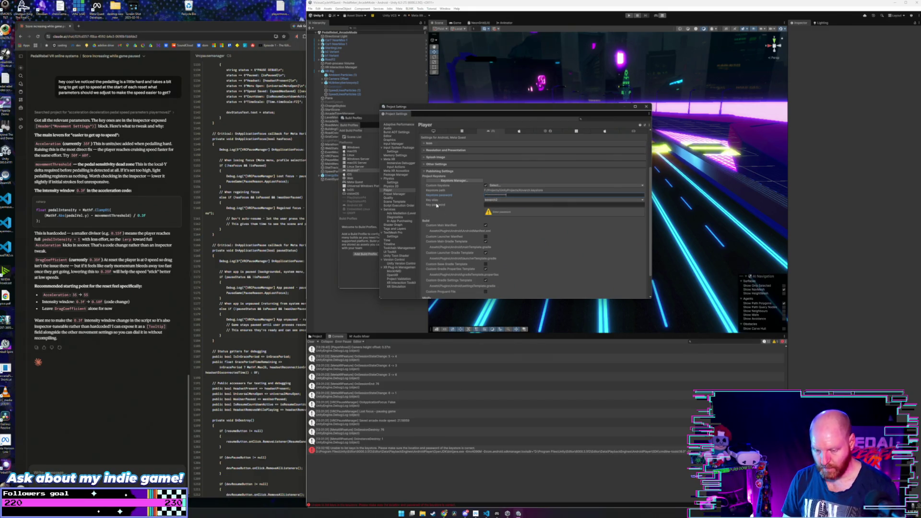
{"action": "left_click", "coordinate": [490, 204]}
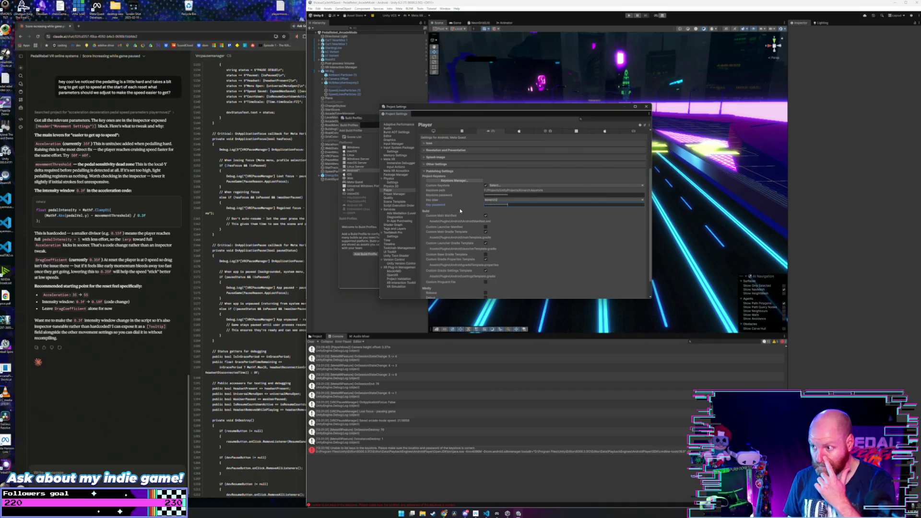
{"action": "key", "text": "Return"}
Step: Expand Other Settings again and close the Project Settings window
{"action": "left_click", "coordinate": [465, 222]}
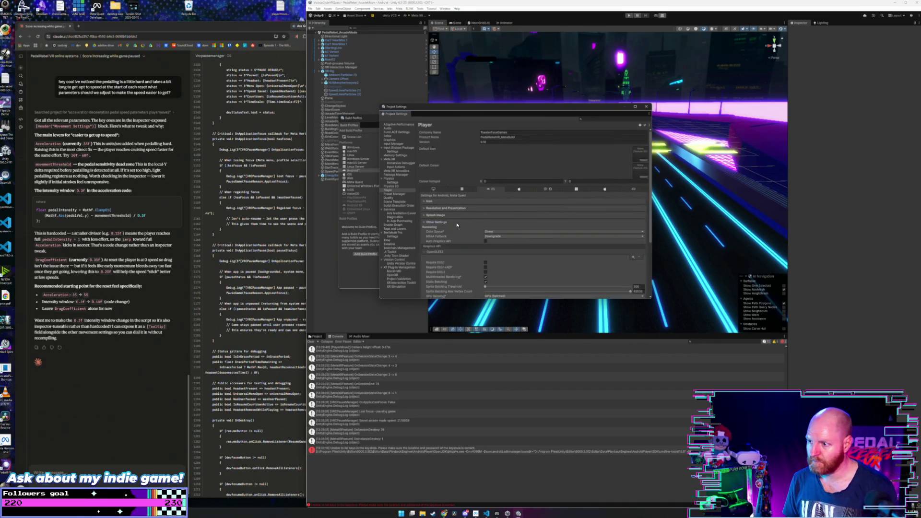
{"action": "scroll", "coordinate": [465, 221], "scroll_direction": "down", "scroll_amount": 5}
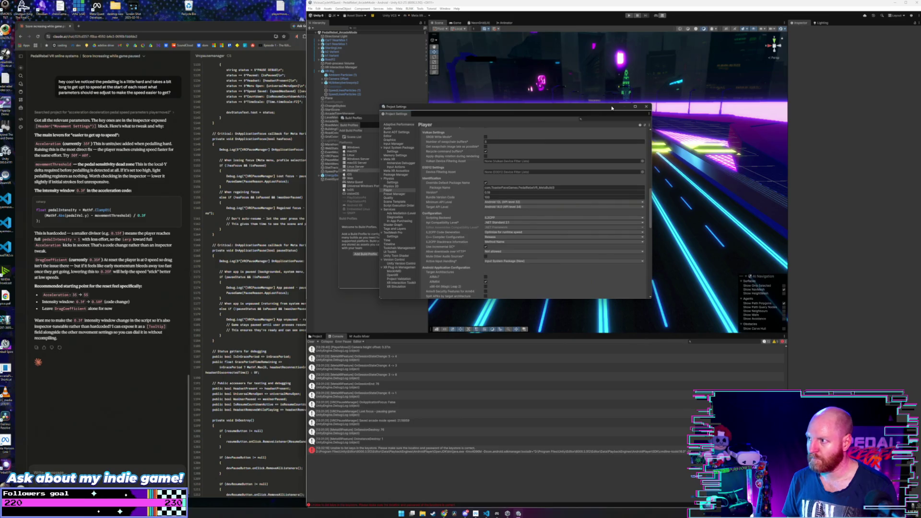
{"action": "left_click", "coordinate": [646, 106]}
{"action": "key", "text": "alt+Tab"}
{"action": "key", "text": "alt+Tab"}
{"action": "key", "text": "alt+Tab"}
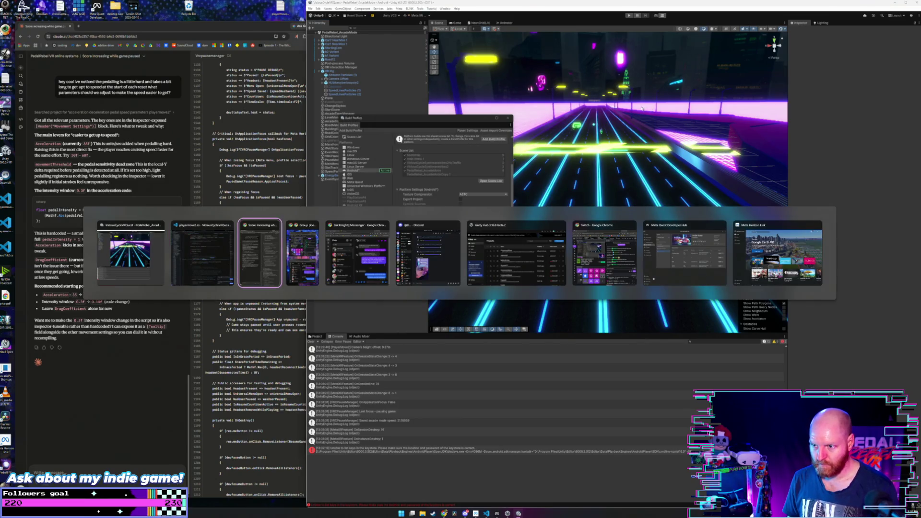
Step: Launch Meta Quest Developer Hub via a Start search for 'meta', then minimize it back to Unity
{"action": "key", "text": "alt+Tab"}
{"action": "key", "text": "alt+Tab"}
{"action": "key", "text": "alt+Tab"}
{"action": "key", "text": "alt+Tab"}
{"action": "key", "text": "alt+Tab"}
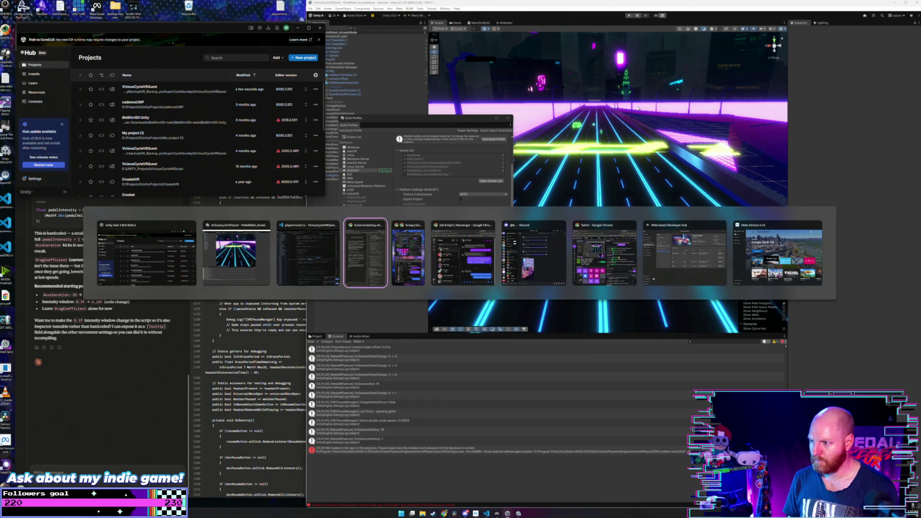
{"action": "key", "text": "alt+Tab"}
{"action": "key", "text": "alt+Tab"}
{"action": "key", "text": "alt+Tab"}
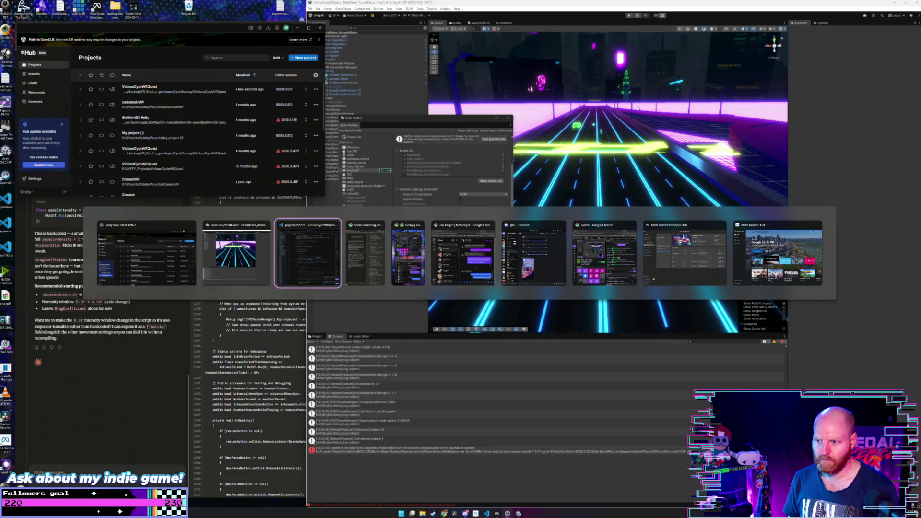
{"action": "key", "text": "alt+Tab"}
{"action": "key", "text": "alt+Tab"}
{"action": "key", "text": "alt+Tab"}
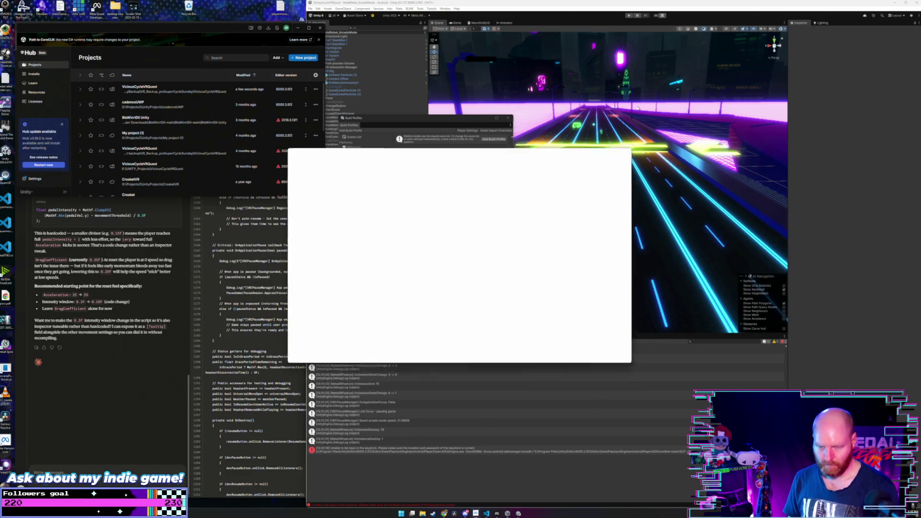
{"action": "key", "text": "super"}
{"action": "type", "text": "ev"}
{"action": "key", "text": "BackSpace"}
{"action": "key", "text": "BackSpace"}
{"action": "type", "text": "meta"}
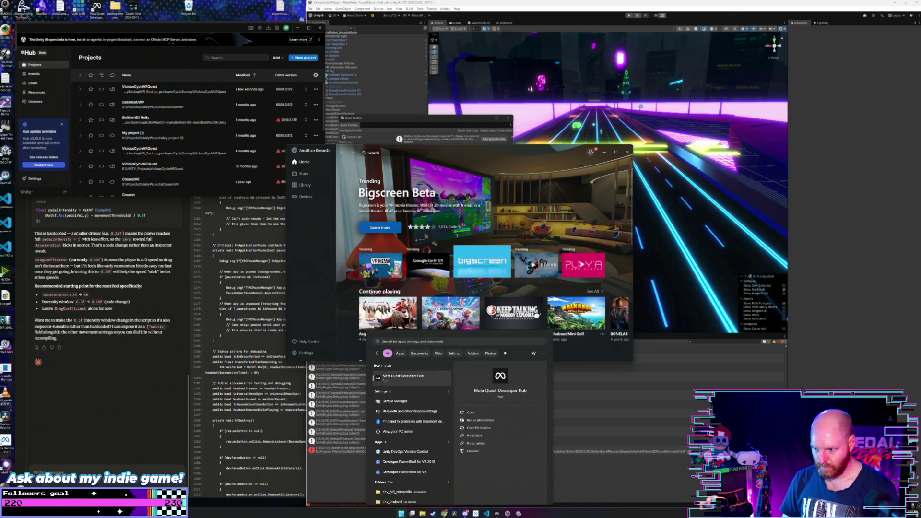
{"action": "key", "text": "Return"}
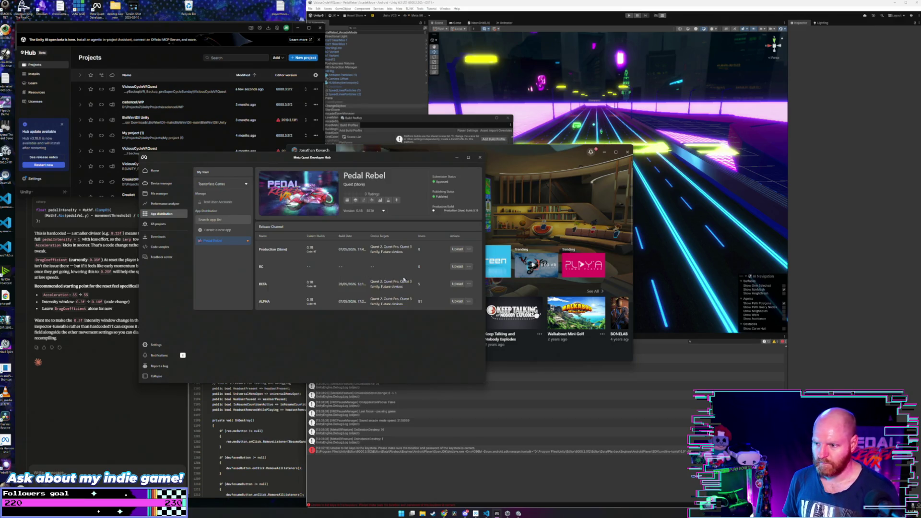
{"action": "left_click", "coordinate": [457, 158]}
{"action": "left_click", "coordinate": [456, 131]}
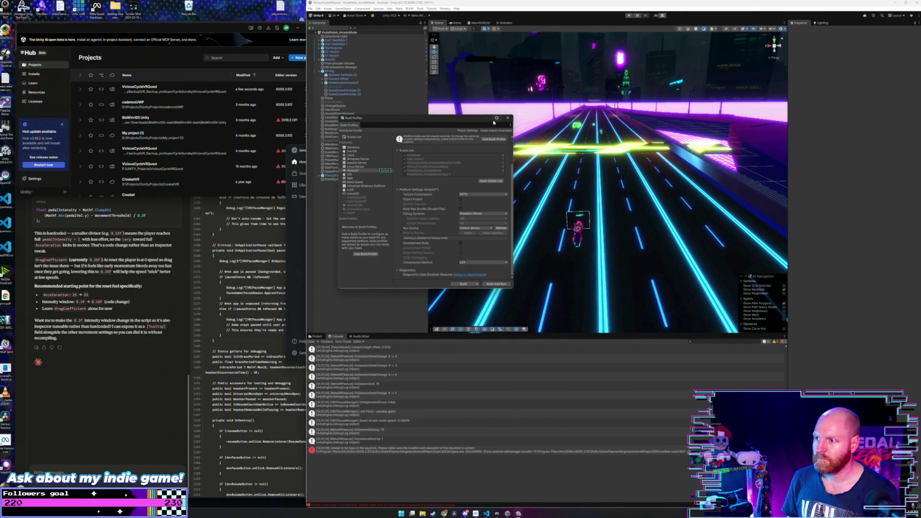
Step: Build the Android APK into a new folder '100' inside meta alpha
{"action": "left_click", "coordinate": [463, 284]}
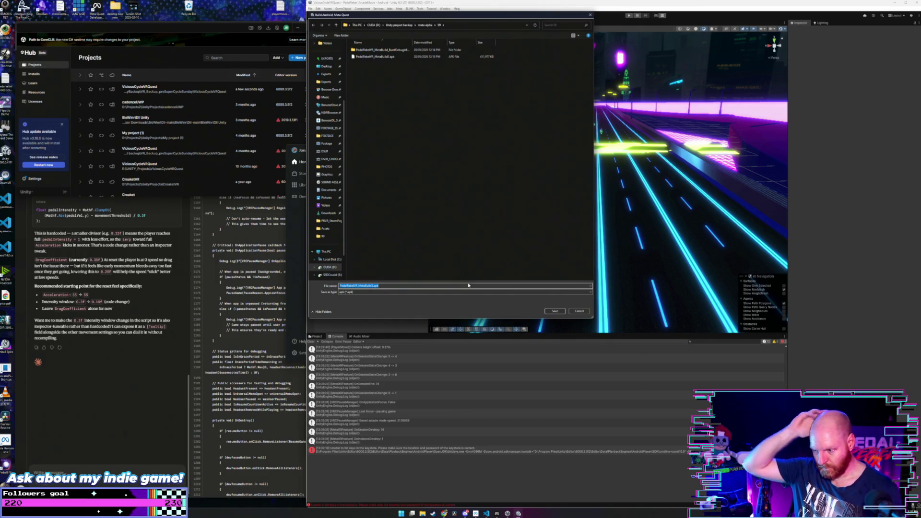
{"action": "key", "text": "alt+Up"}
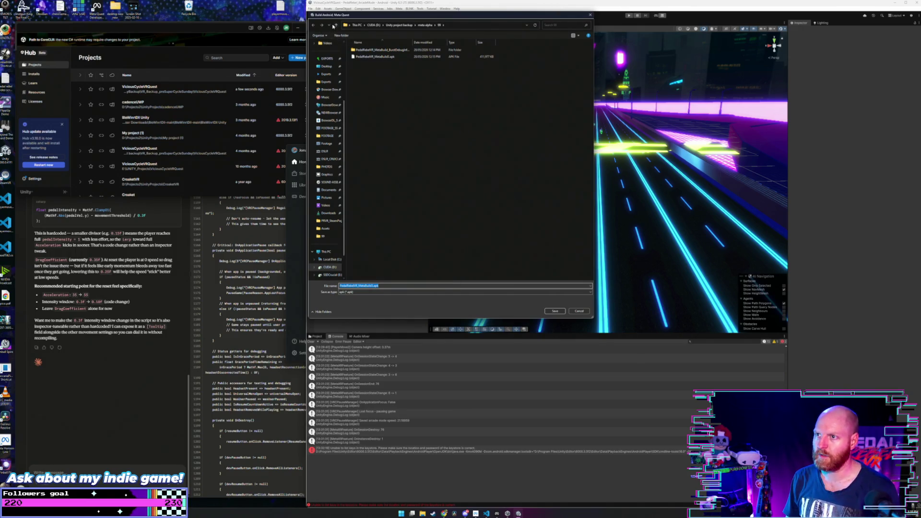
{"action": "left_click", "coordinate": [341, 36]}
{"action": "type", "text": "100"}
{"action": "key", "text": "Return"}
{"action": "key", "text": "Return"}
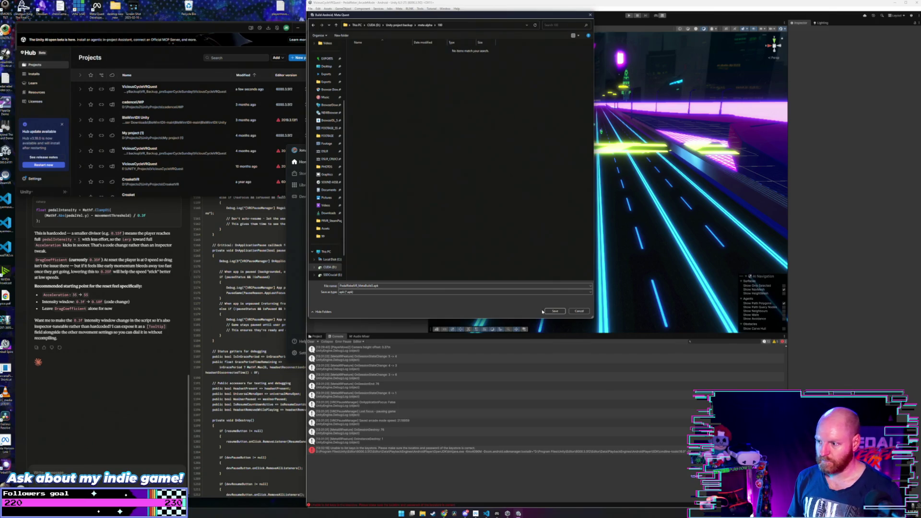
{"action": "left_click", "coordinate": [552, 311]}
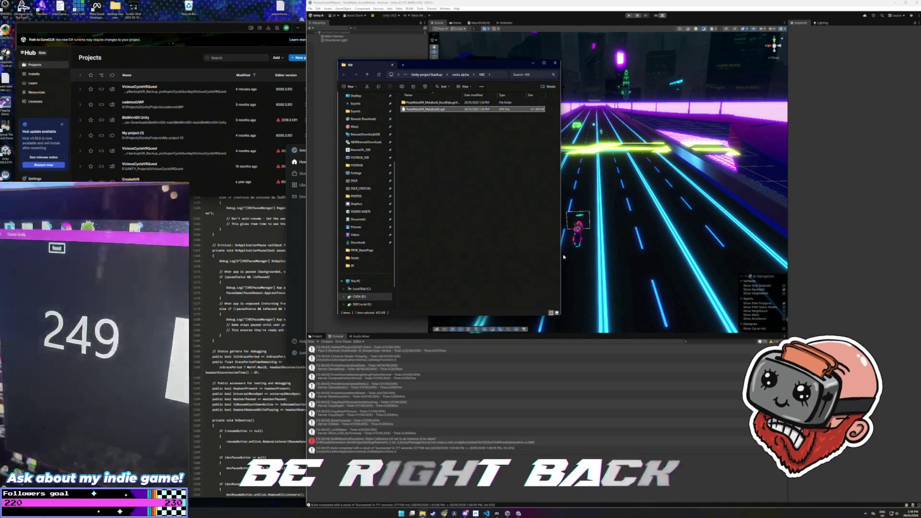
Step: Switch to Pedal Rebel's release channels in Meta Quest Developer Hub
{"action": "left_click", "coordinate": [503, 214]}
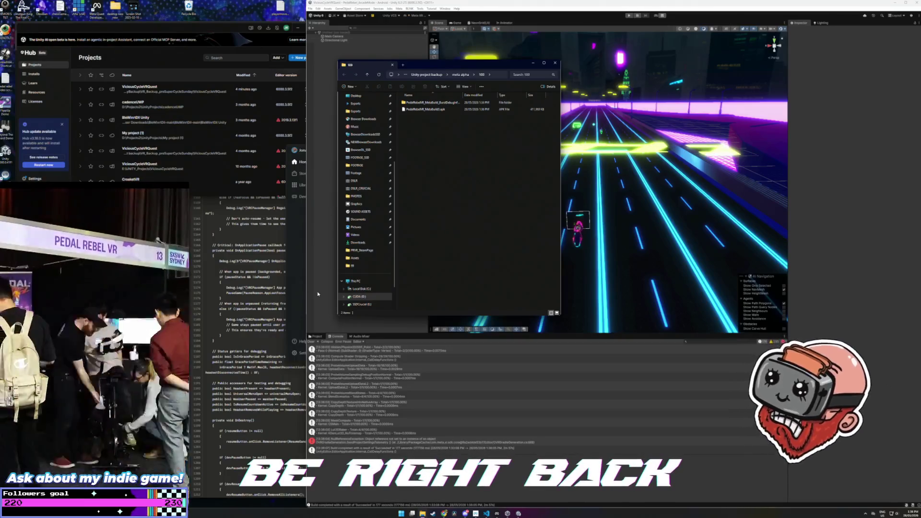
{"action": "key", "text": "super"}
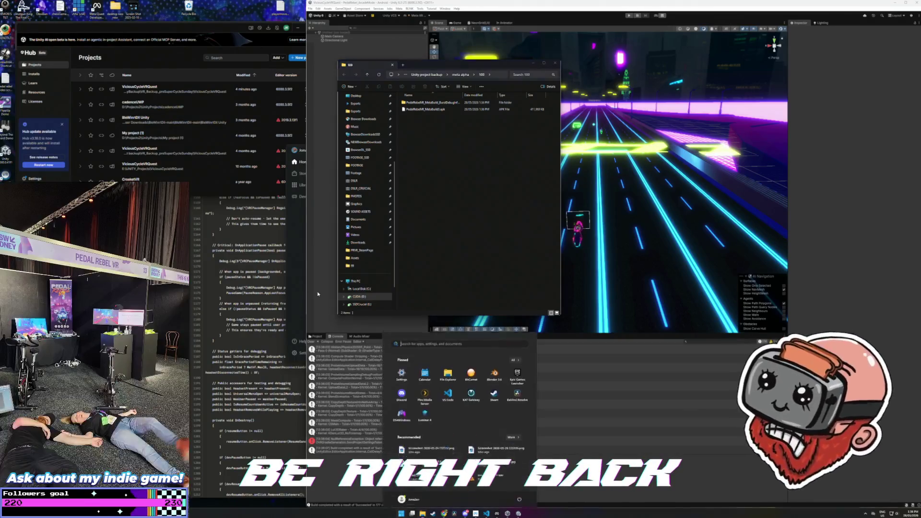
{"action": "type", "text": "discord"}
{"action": "key", "text": "BackSpace"}
{"action": "key", "text": "BackSpace"}
{"action": "key", "text": "BackSpace"}
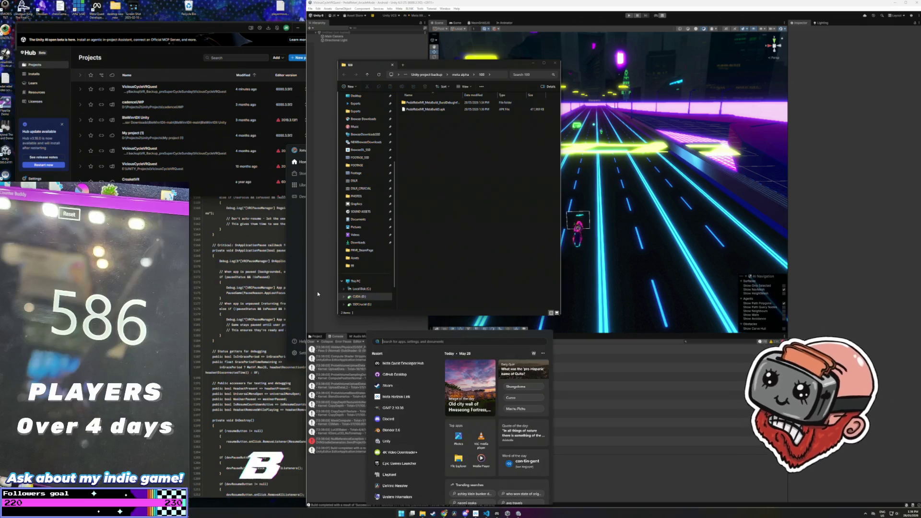
{"action": "key", "text": "alt+Tab"}
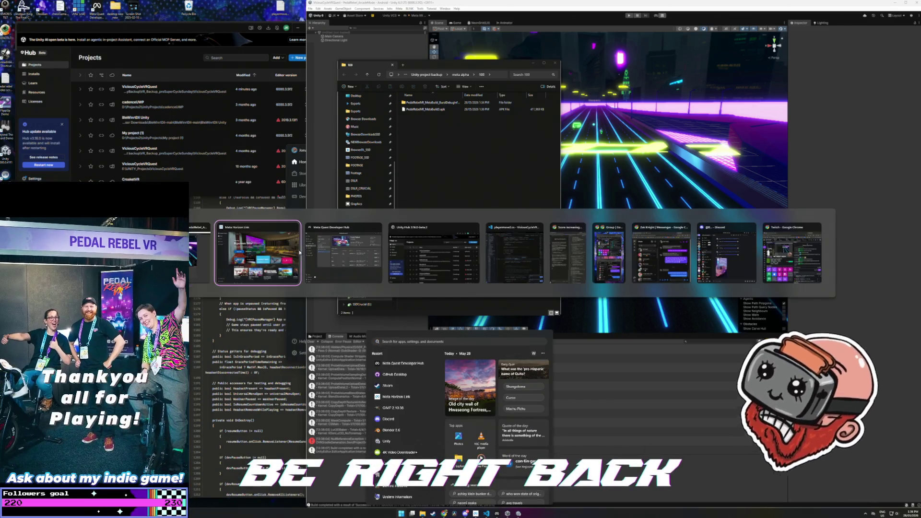
{"action": "left_click", "coordinate": [344, 254]}
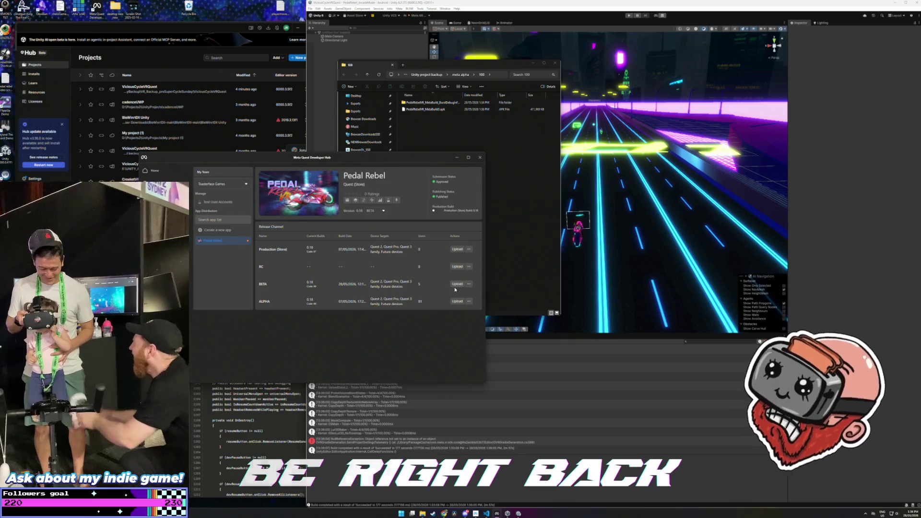
Step: Upload PedalRebelVR_MetaBuild3.apk from folder 100 to the BETA release channel
{"action": "left_click", "coordinate": [455, 284]}
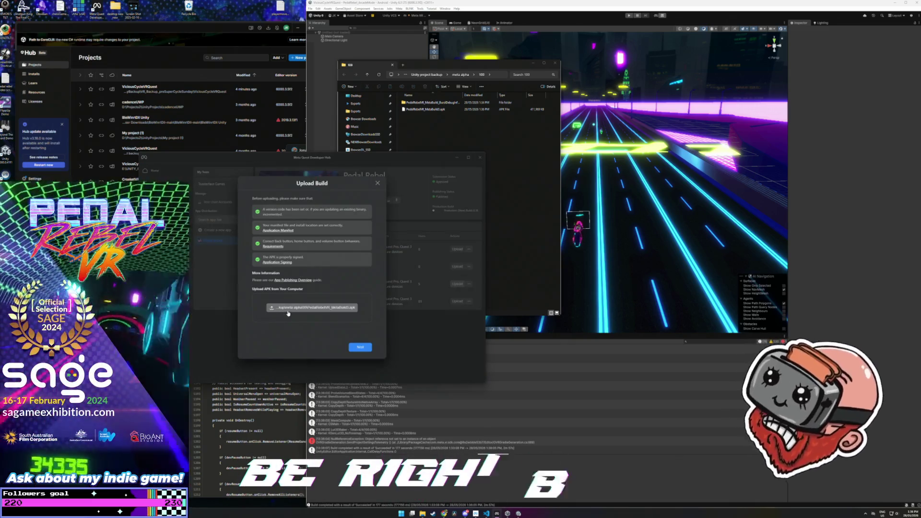
{"action": "left_click", "coordinate": [293, 310]}
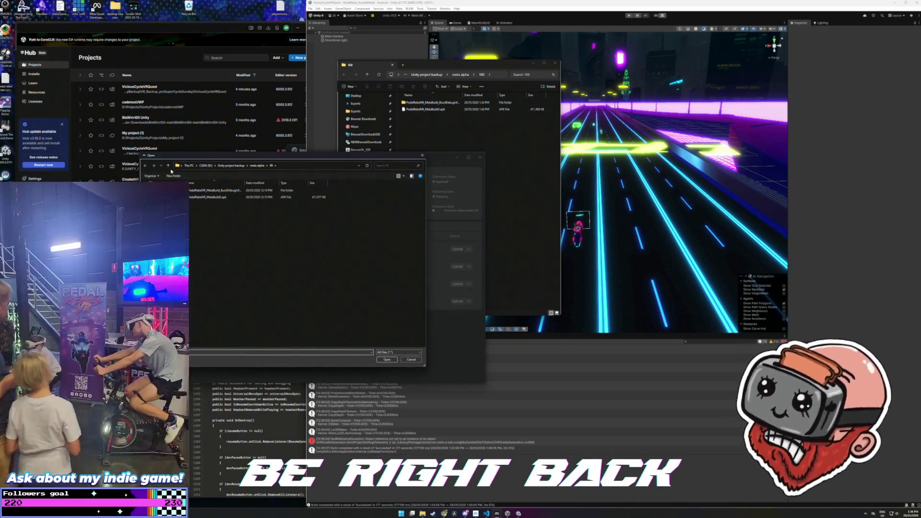
{"action": "left_click", "coordinate": [169, 165]}
{"action": "double_click", "coordinate": [221, 269]}
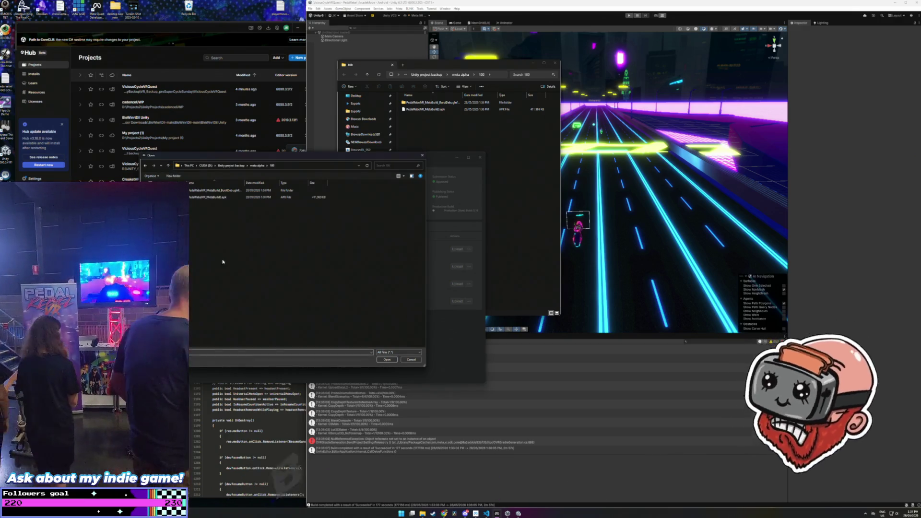
{"action": "left_click", "coordinate": [211, 197]}
{"action": "left_click", "coordinate": [386, 359]}
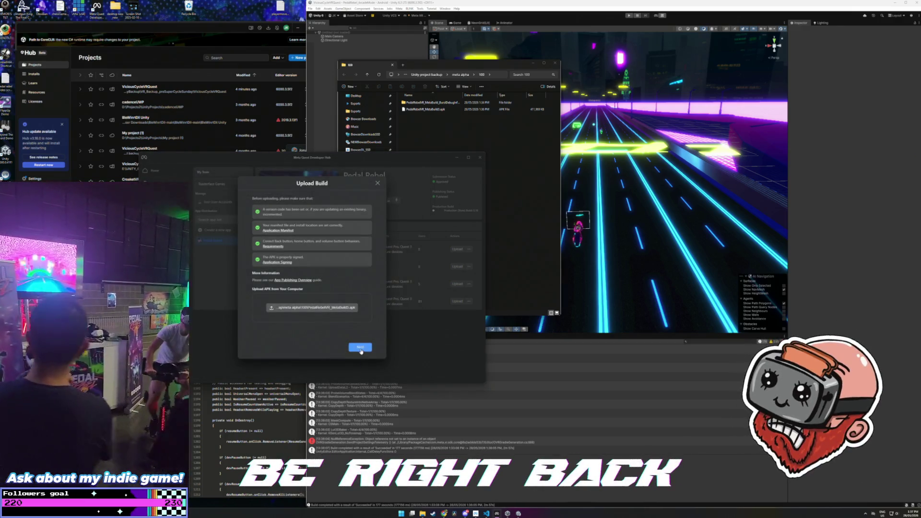
{"action": "left_click", "coordinate": [360, 348]}
{"action": "left_click", "coordinate": [368, 347]}
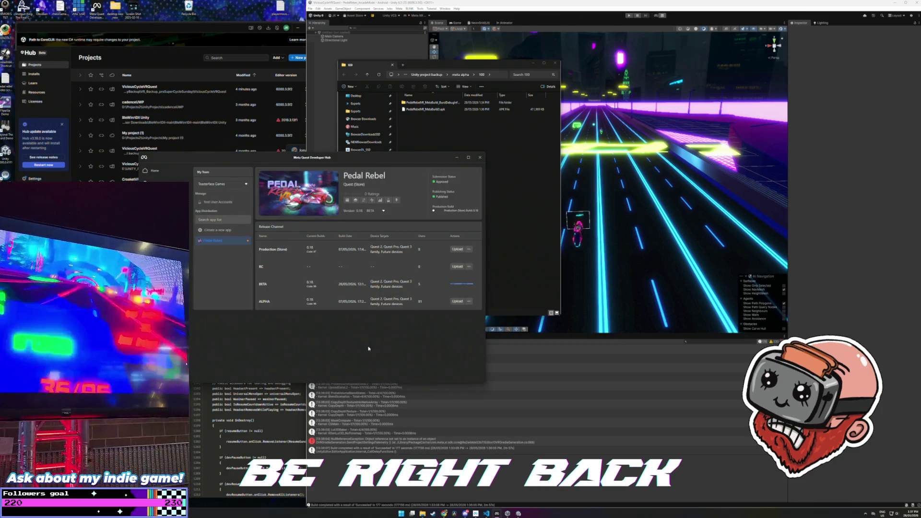
{"action": "left_click", "coordinate": [625, 4]}
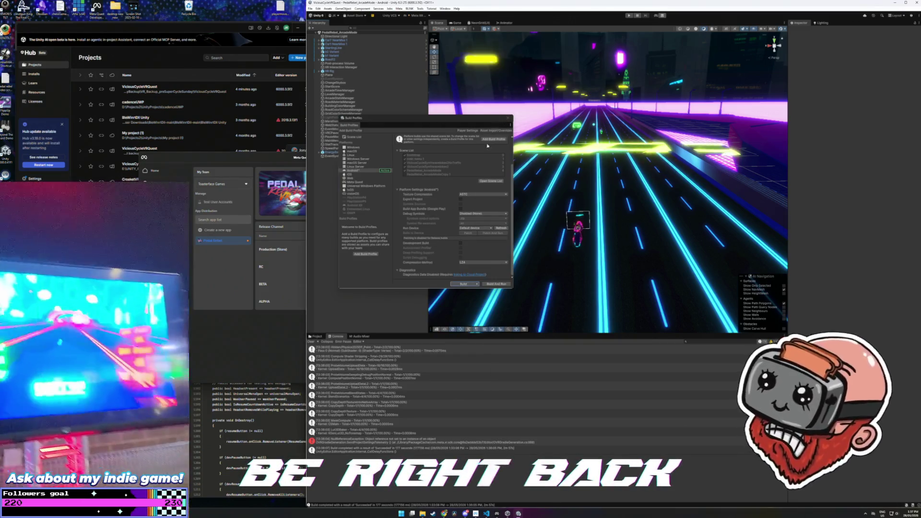
Step: Build another Android APK into a new folder '101' inside meta alpha
{"action": "left_click", "coordinate": [472, 284]}
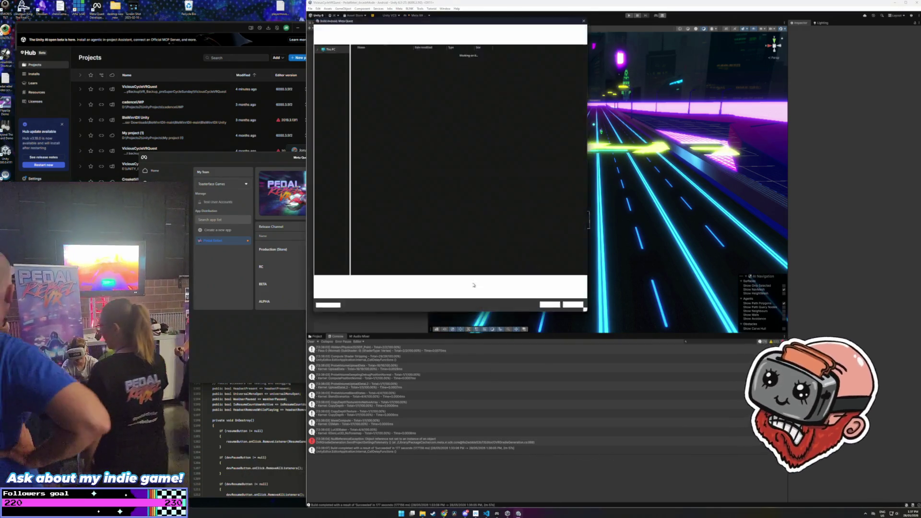
{"action": "left_click", "coordinate": [337, 25]}
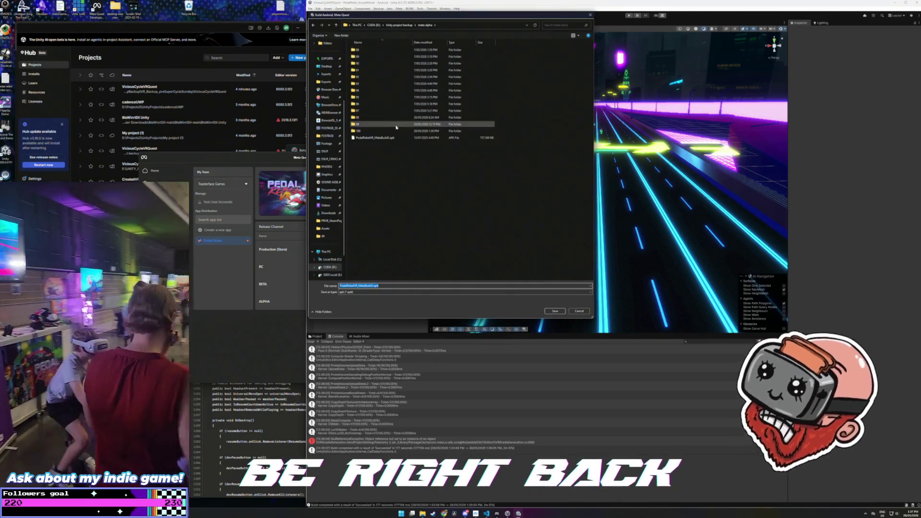
{"action": "left_click", "coordinate": [340, 36]}
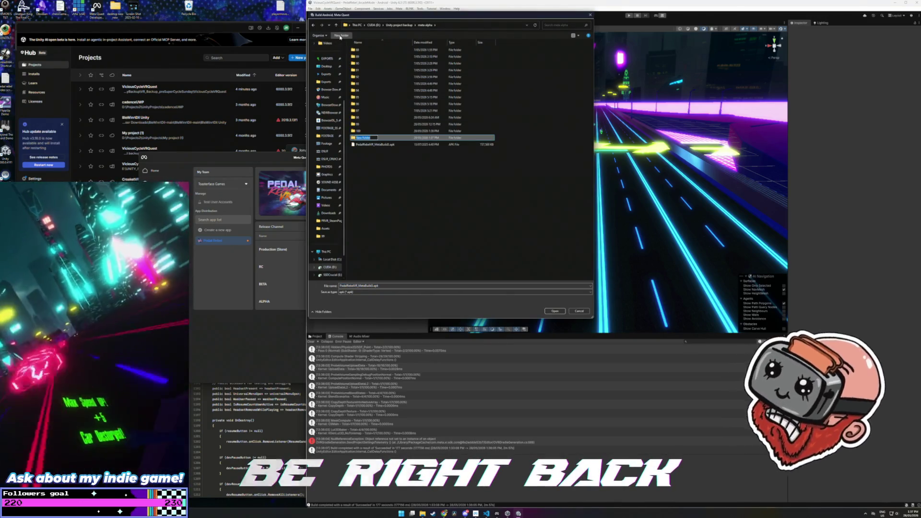
{"action": "type", "text": "01"}
{"action": "key", "text": "Return"}
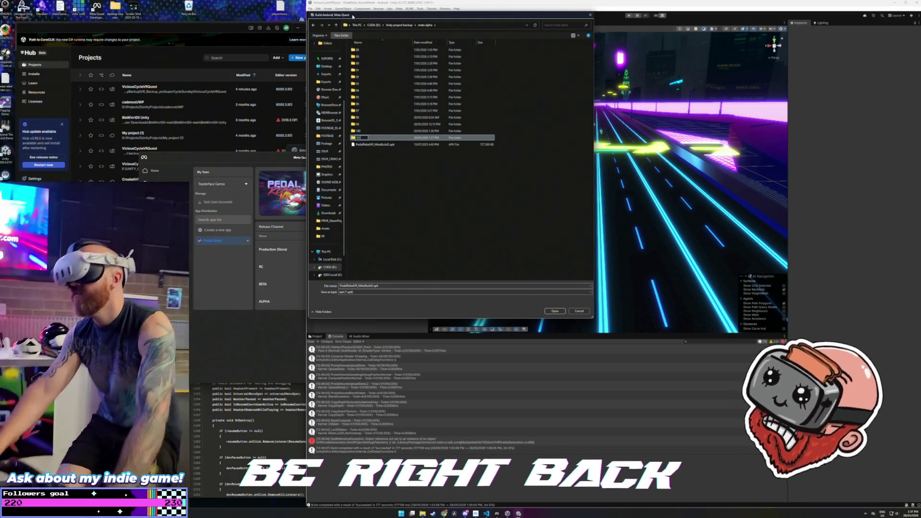
{"action": "double_click", "coordinate": [372, 139]}
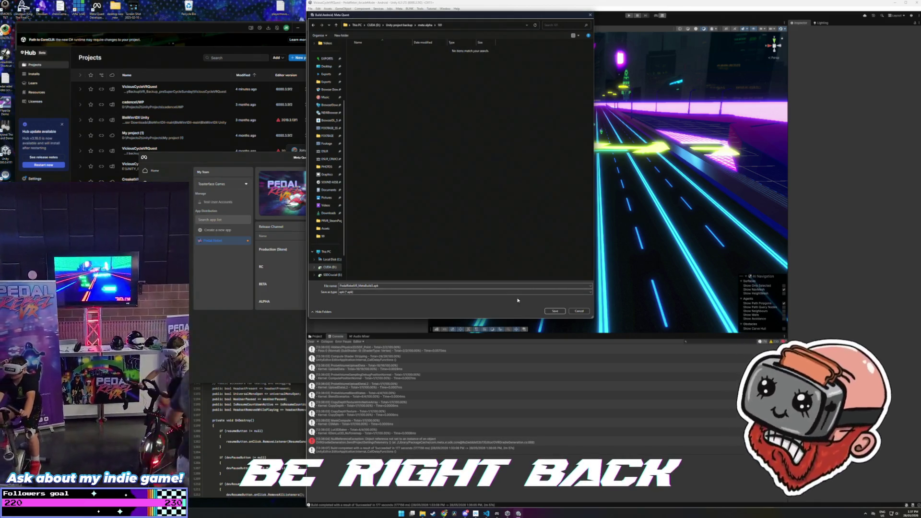
{"action": "left_click", "coordinate": [554, 311]}
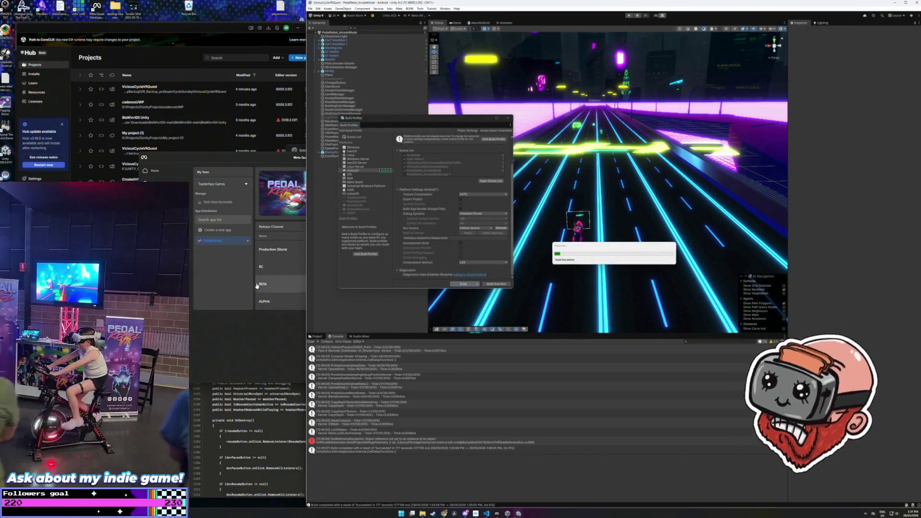
{"action": "left_click", "coordinate": [260, 349]}
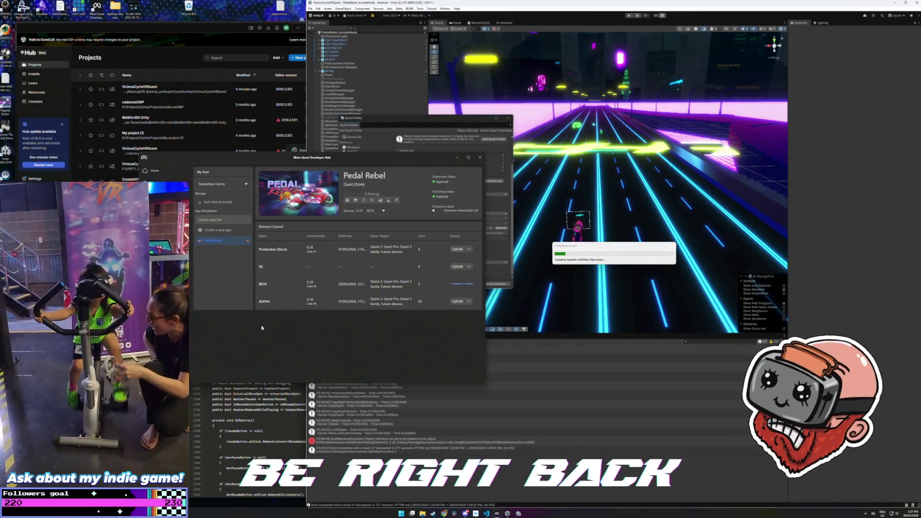